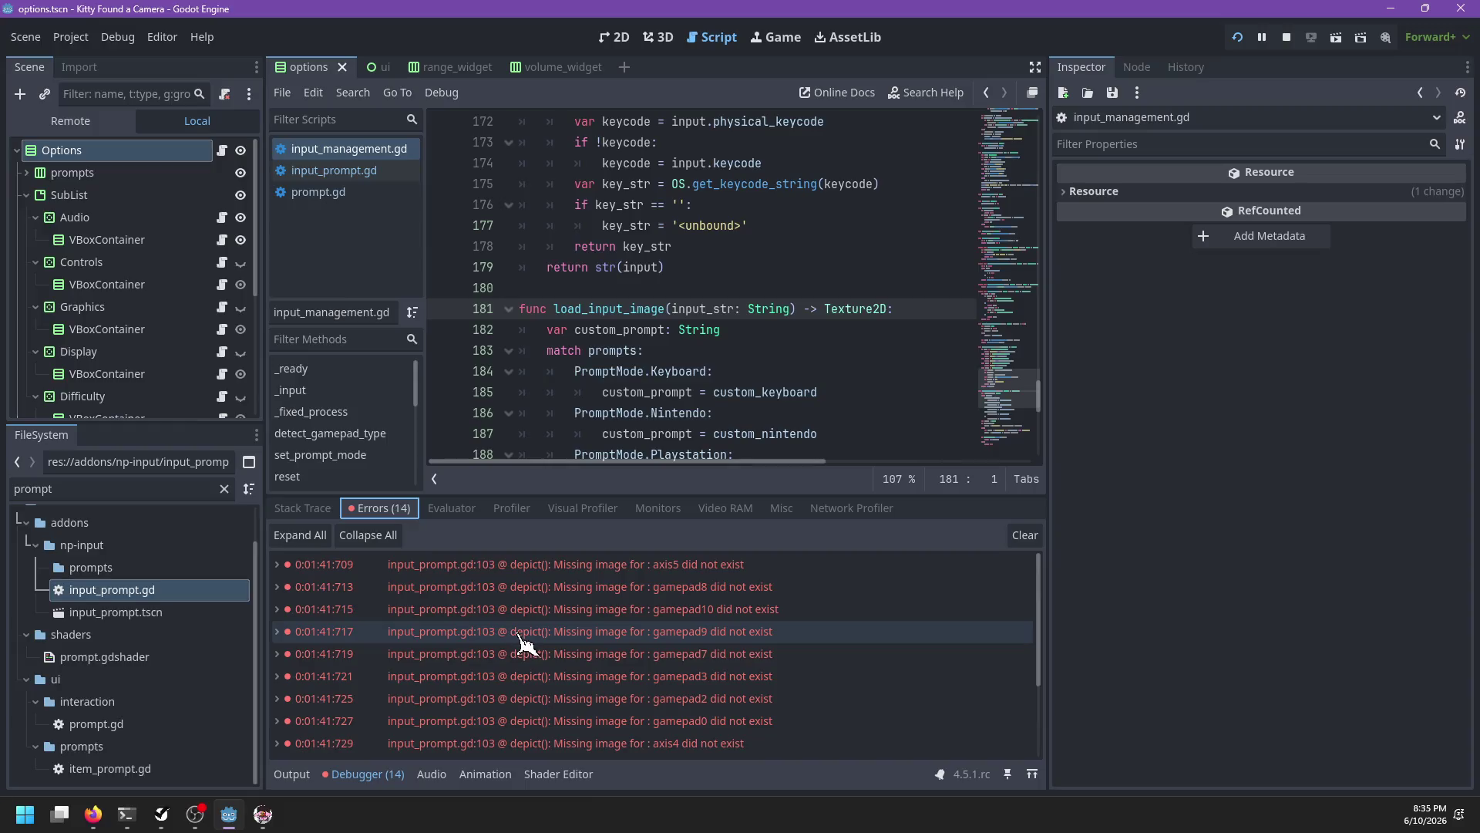
Step: Open input_prompt.gd and inspect the 'action' argument in depict()'s missing-image push_error call
mouse_move(569, 571)
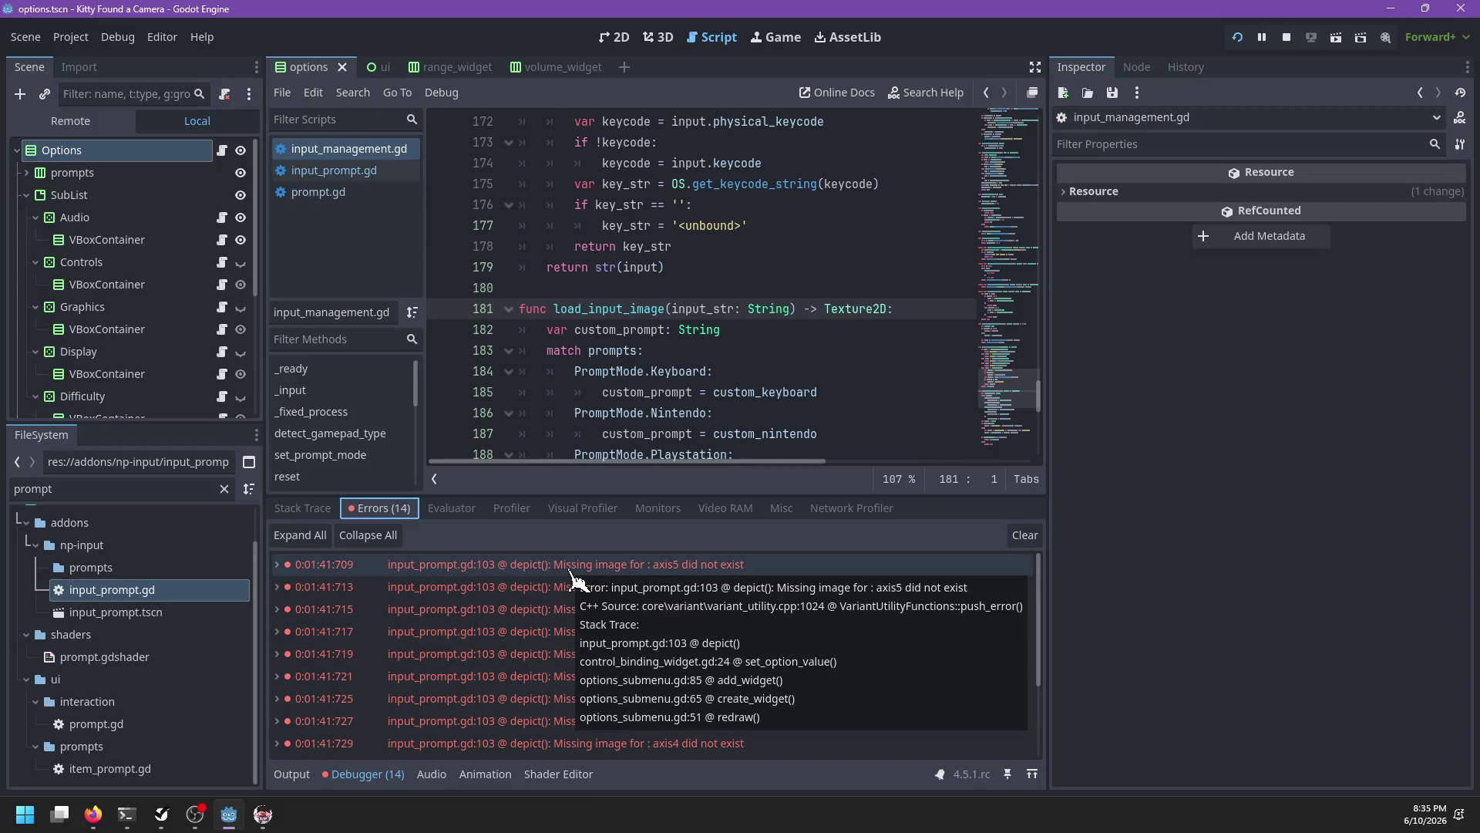
scroll(802, 340, "down", 2)
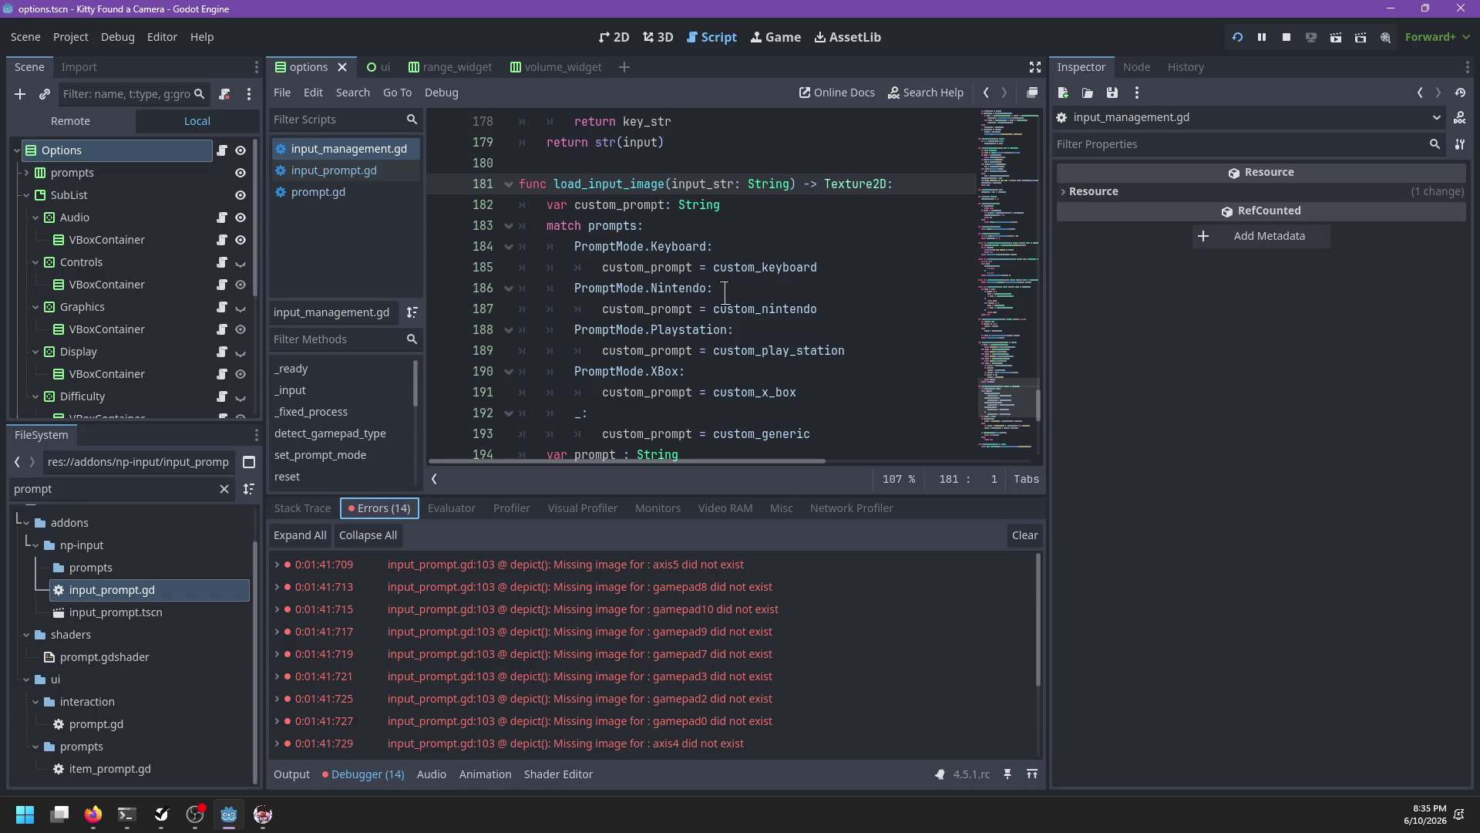
left_click(362, 173)
scroll(756, 268, "down", 4)
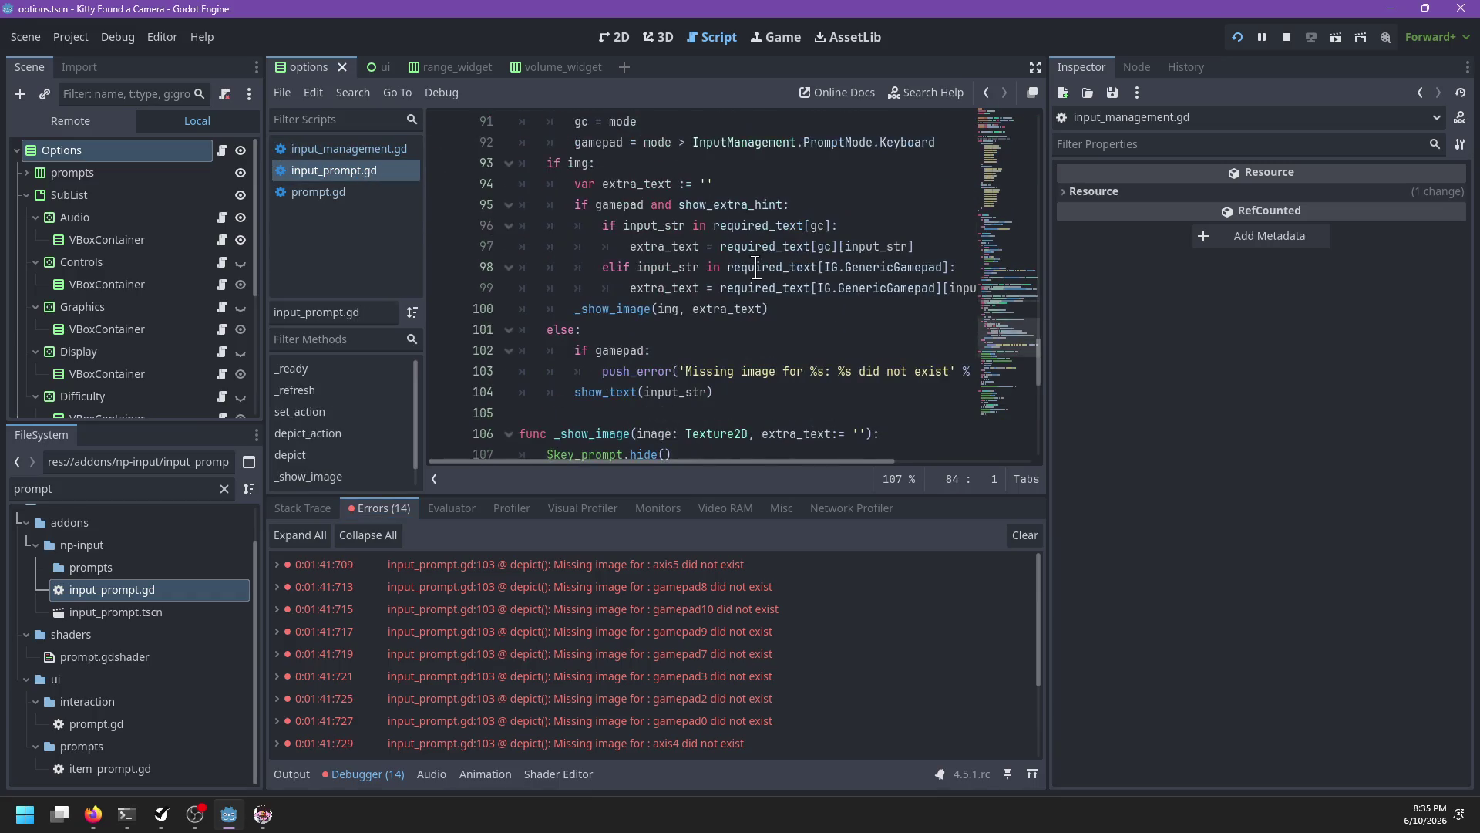
scroll(759, 278, "down", 1)
scroll(771, 285, "right", 4)
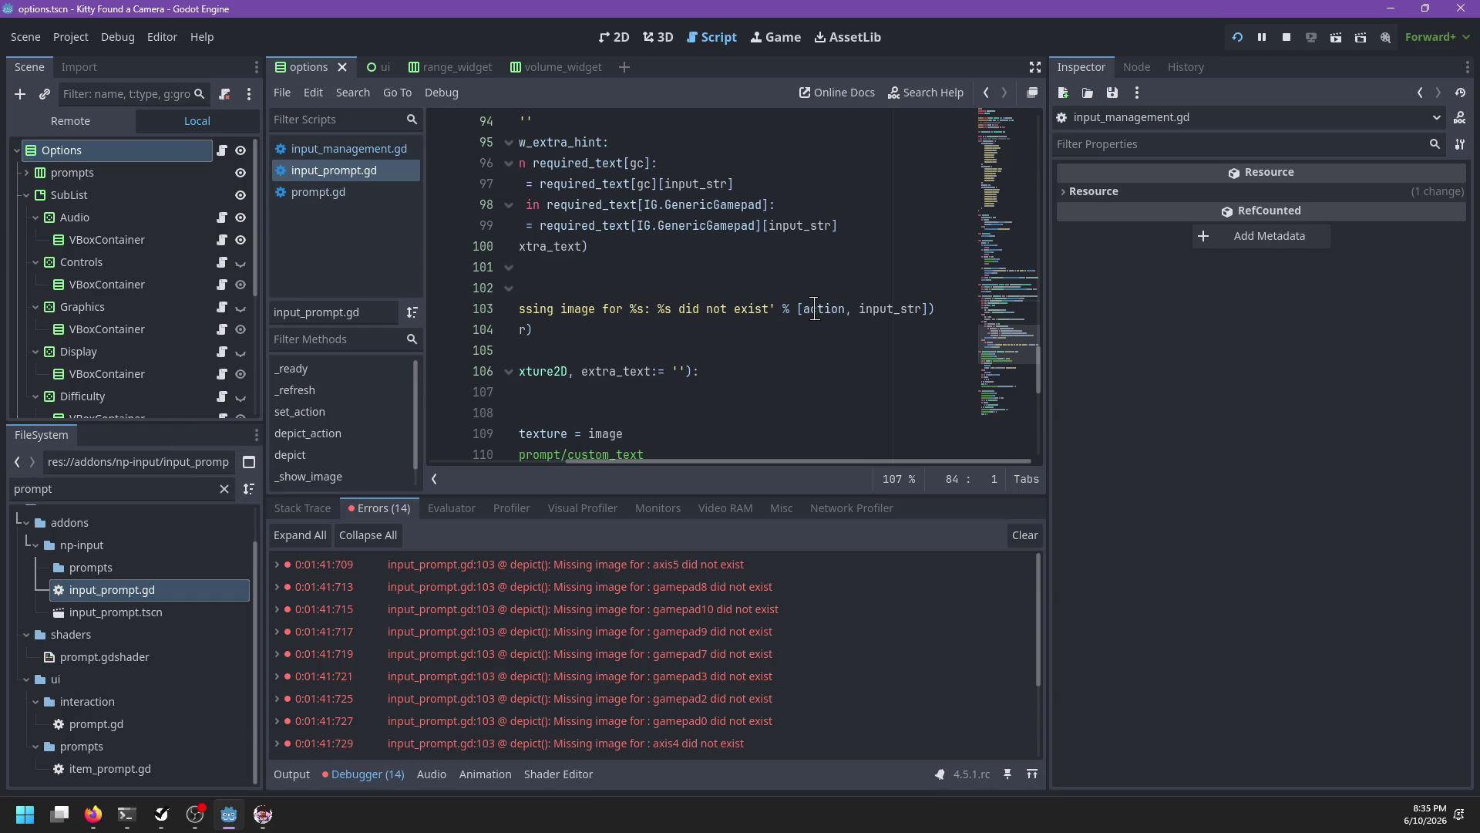
double_click(815, 308)
scroll(740, 308, "left", 4)
scroll(671, 312, "up", 4)
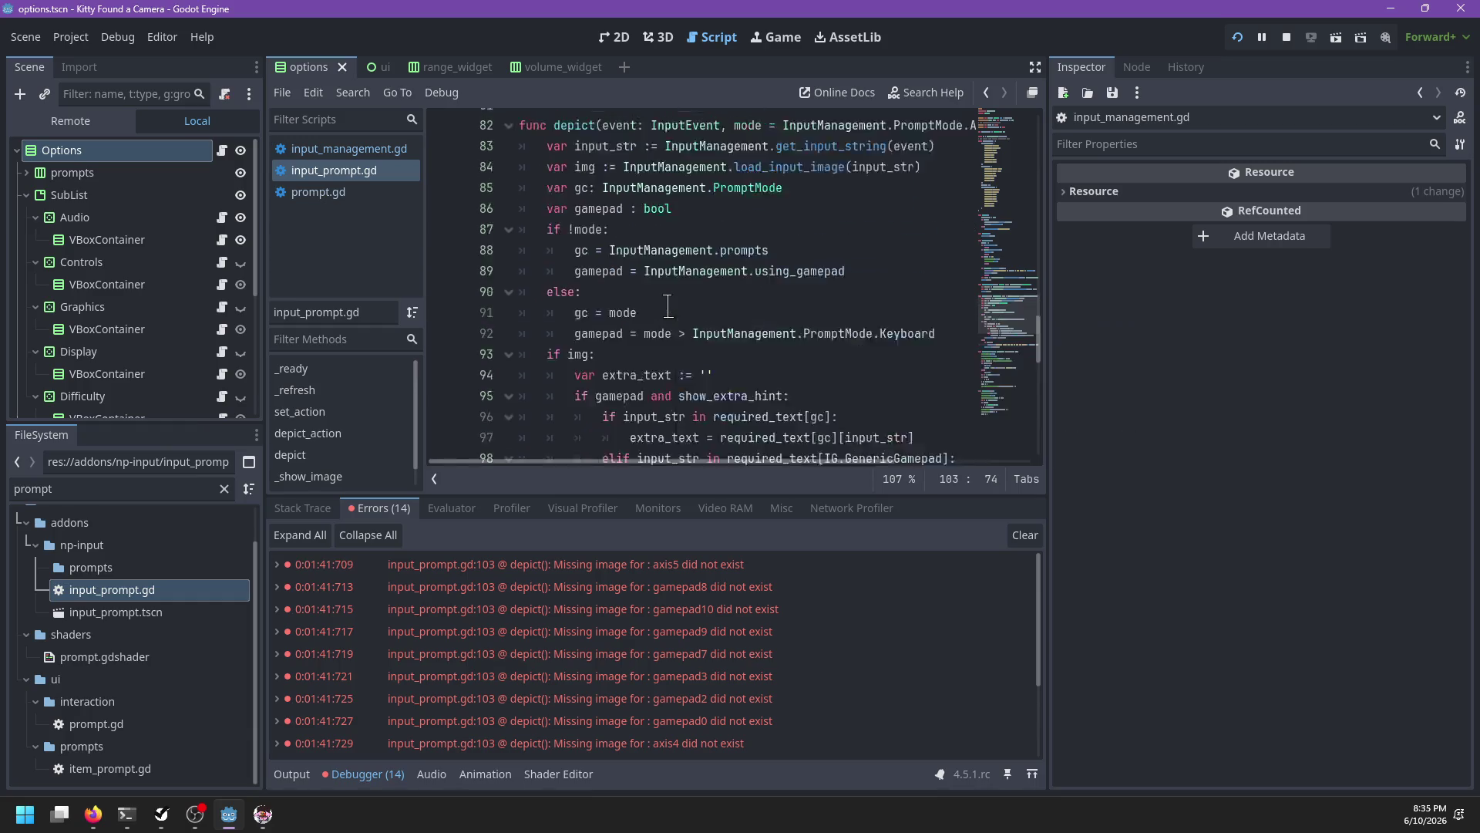
scroll(668, 306, "up", 2)
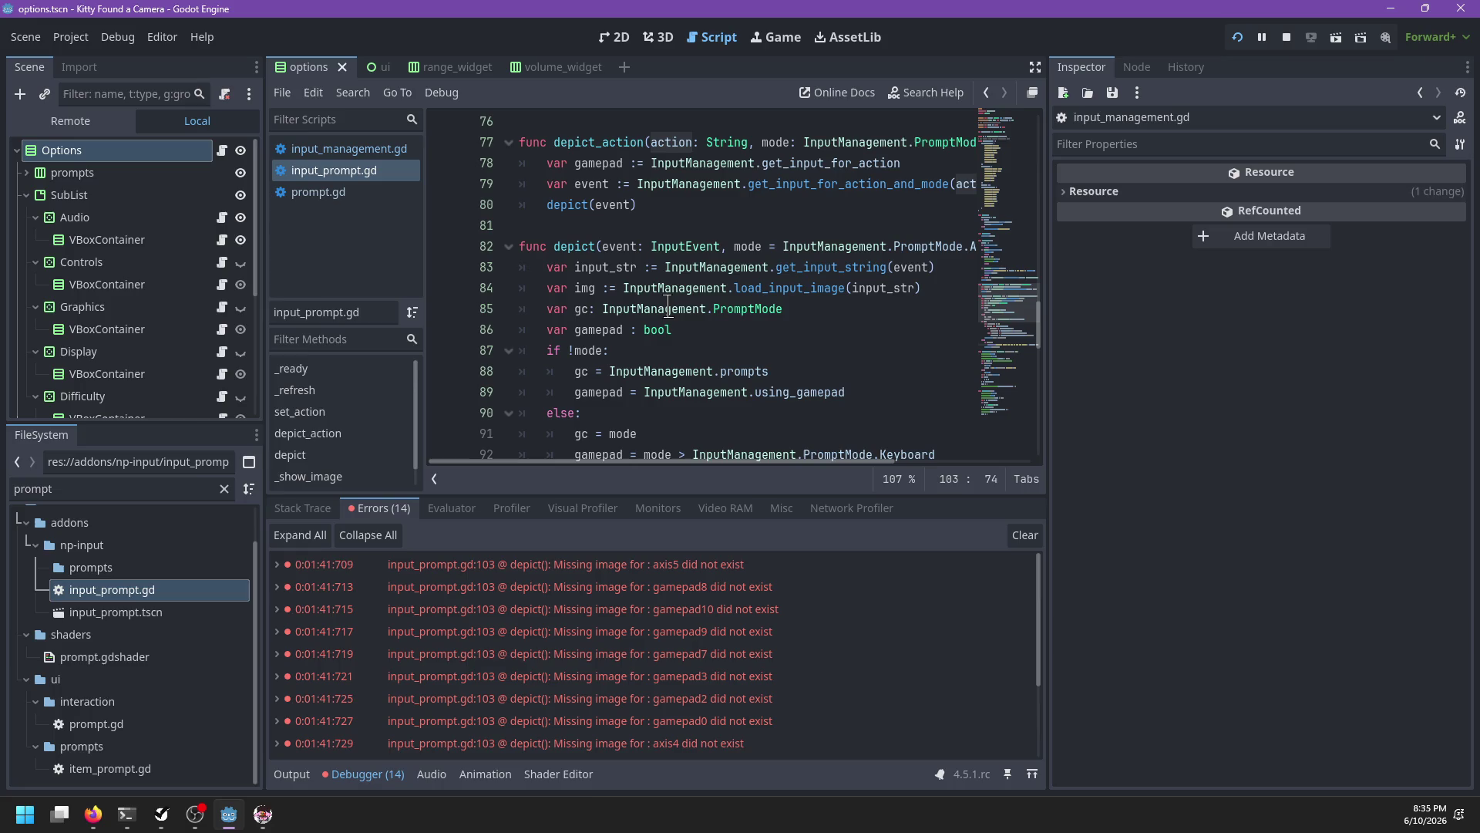
Step: Review depict()'s event argument on line 83, then hide the script list to widen the code
scroll(669, 307, "down", 6)
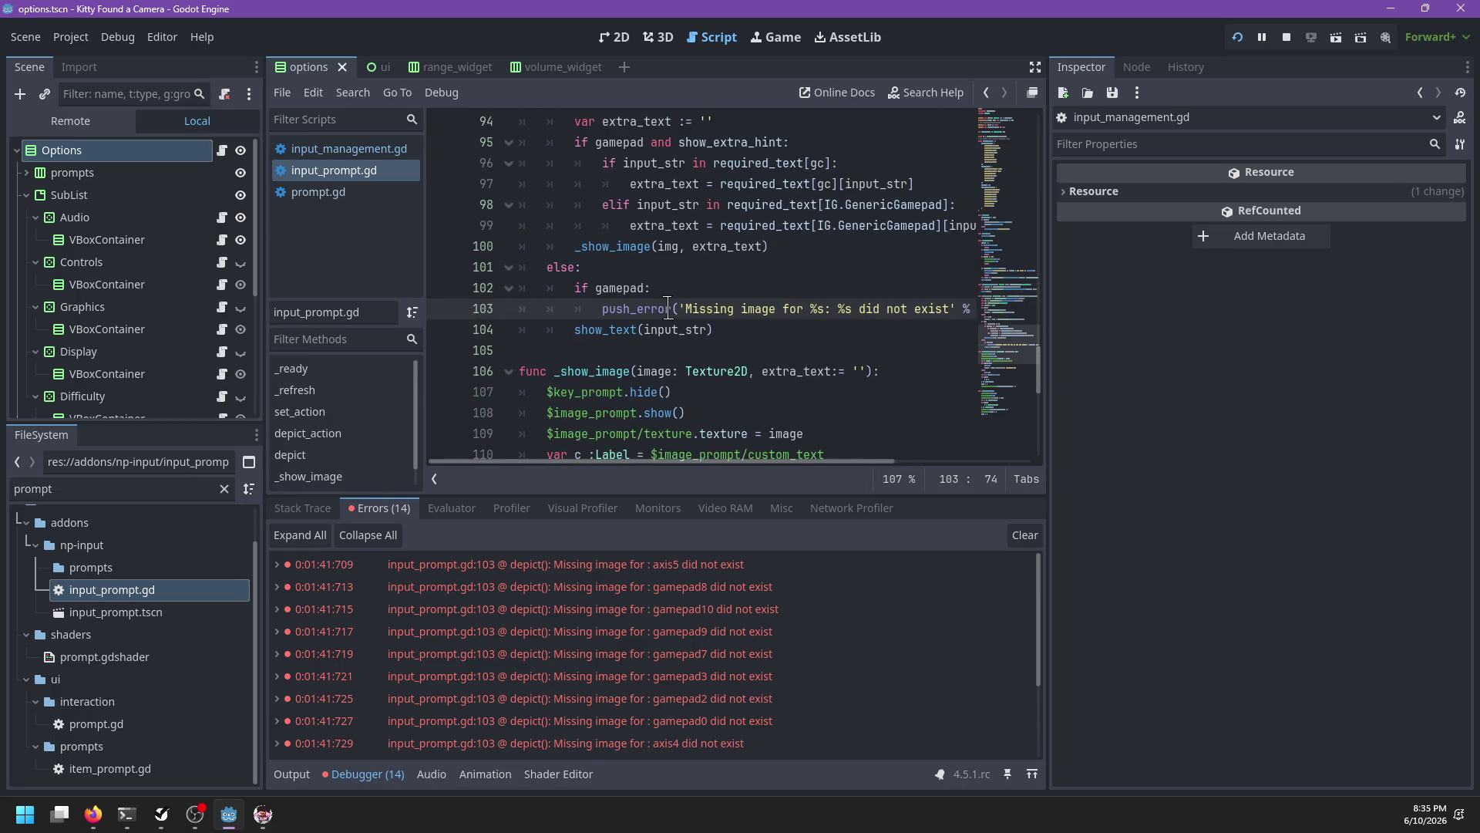
scroll(668, 306, "right", 4)
scroll(668, 306, "left", 4)
scroll(668, 306, "up", 6)
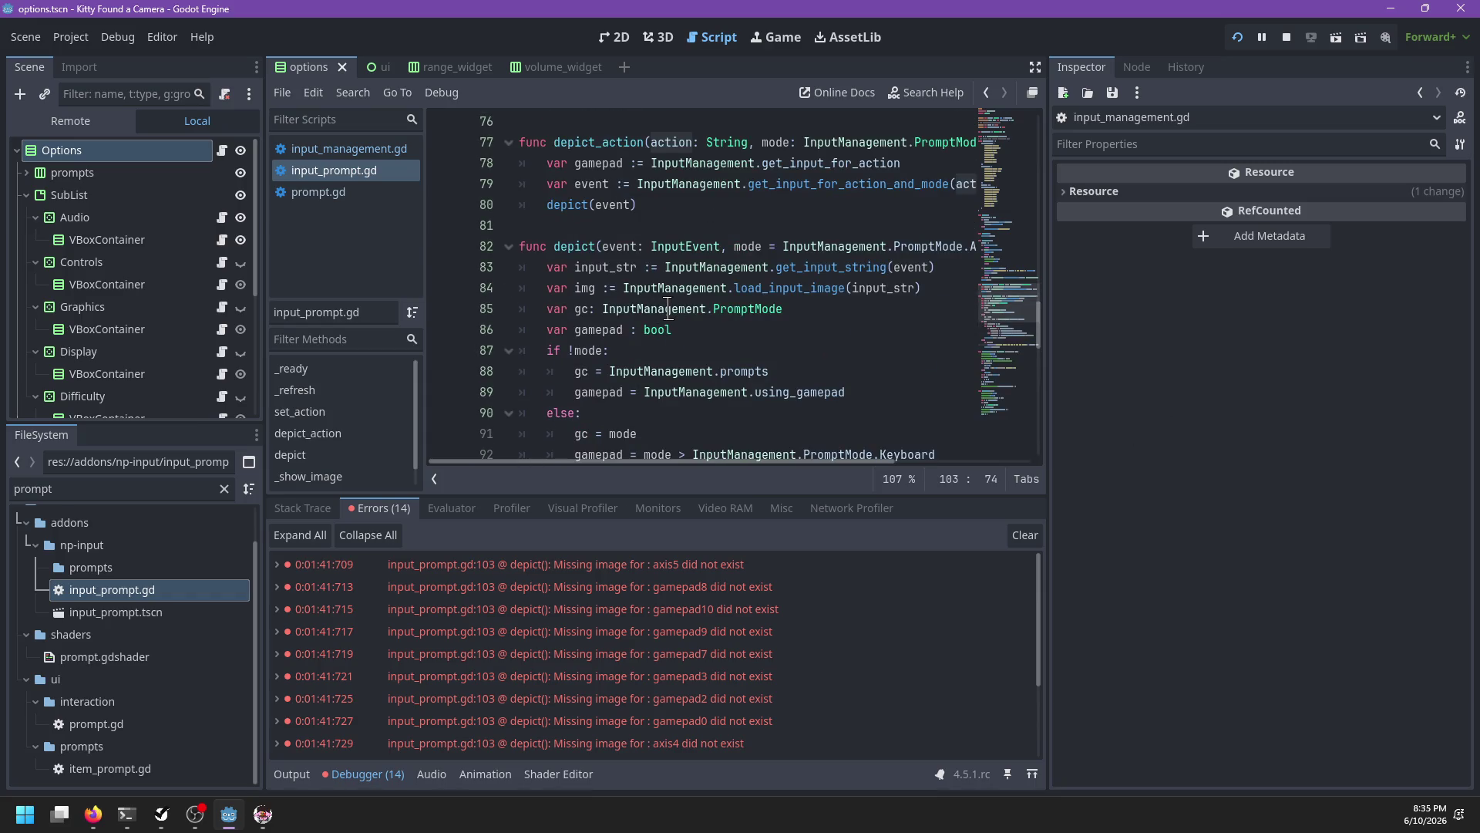
scroll(668, 306, "up", 1)
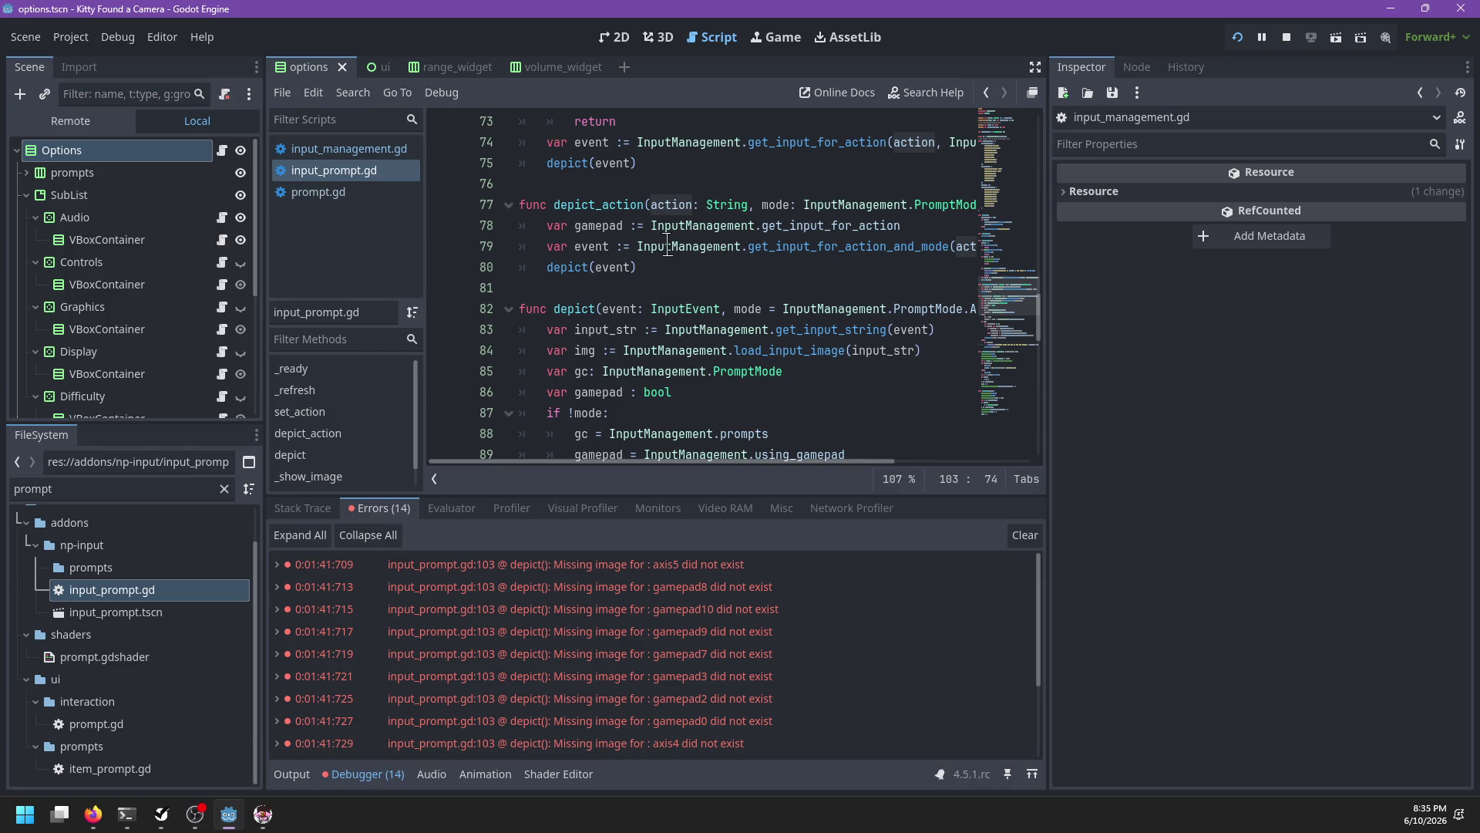
scroll(649, 282, "down", 1)
double_click(916, 267)
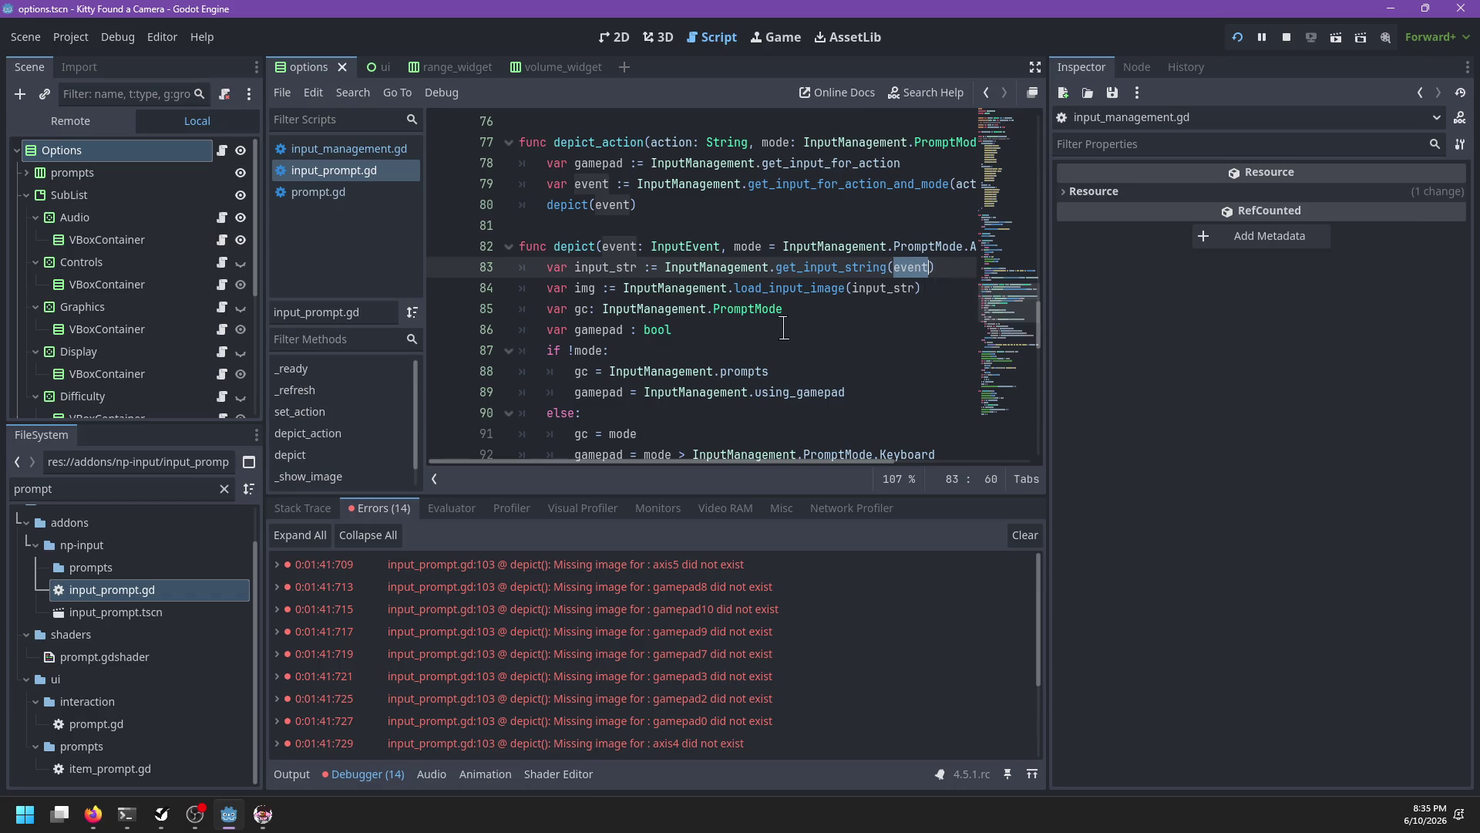
scroll(780, 319, "down", 5)
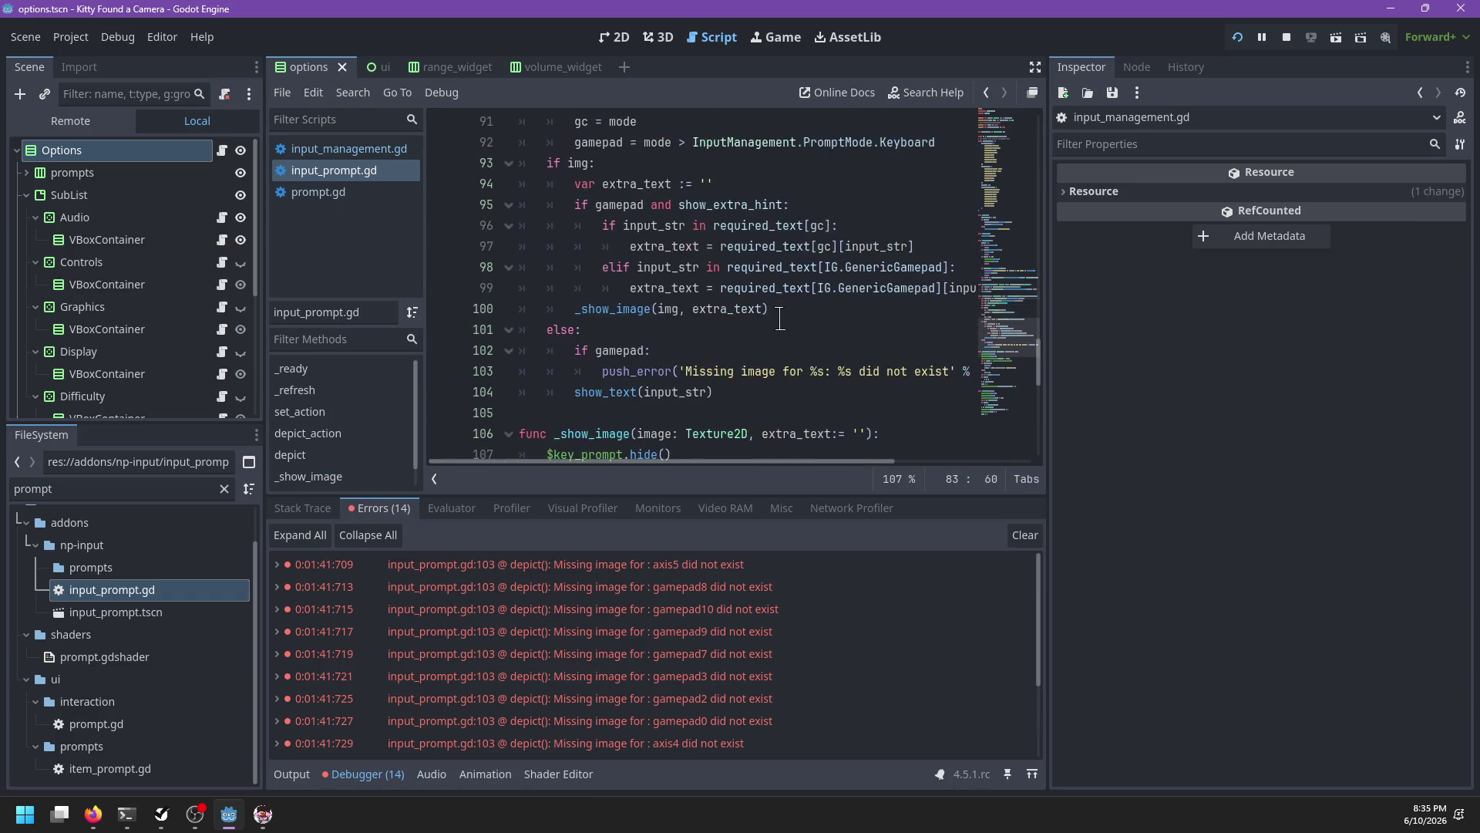
scroll(780, 320, "right", 2)
scroll(844, 360, "left", 2)
left_click(435, 479)
Step: Inspect the push_error arguments and the depict function name on line 82
left_click_drag(881, 370, 826, 373)
scroll(624, 312, "up", 4)
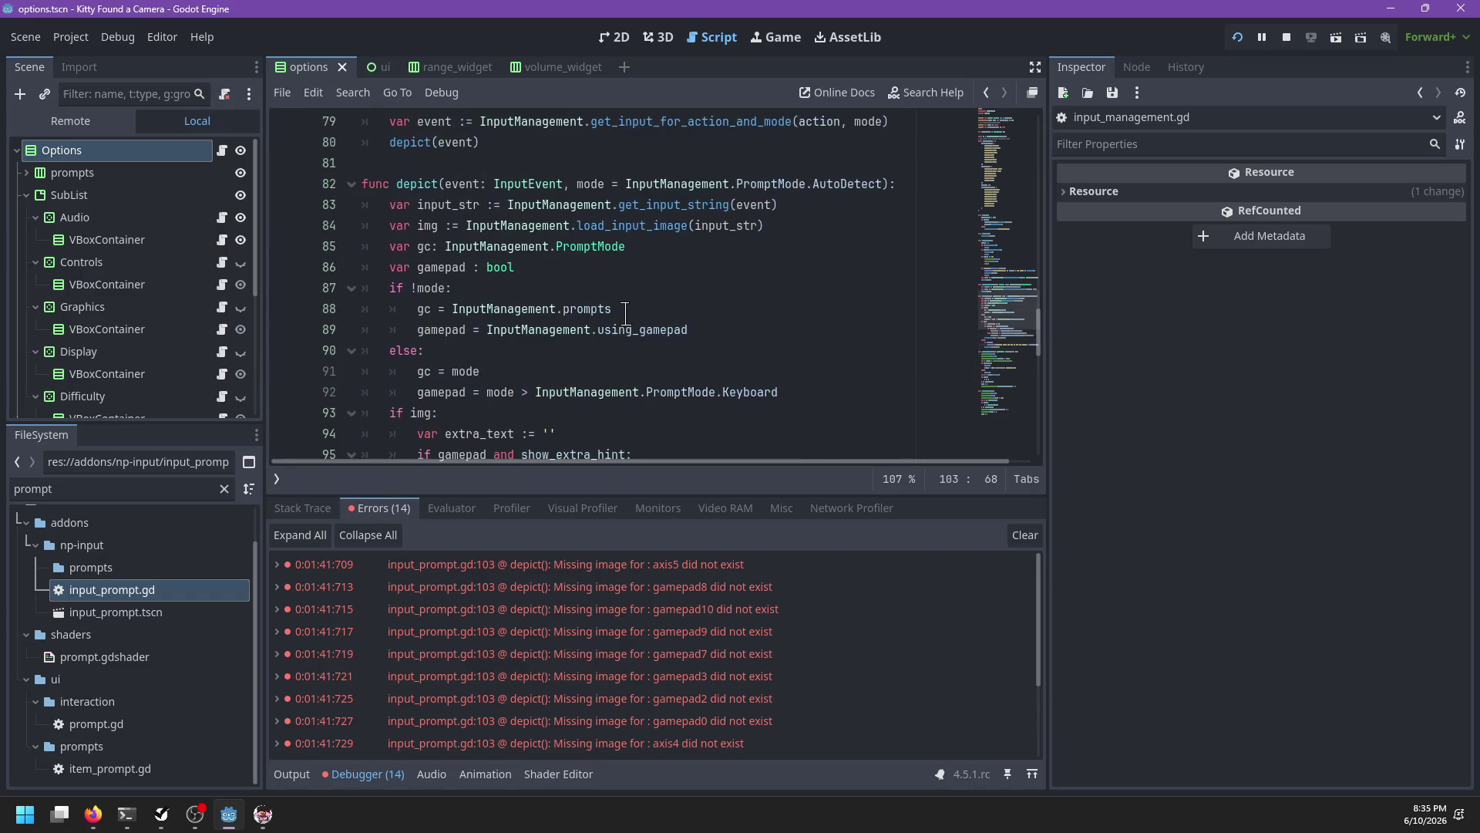
double_click(429, 183)
scroll(544, 262, "down", 2)
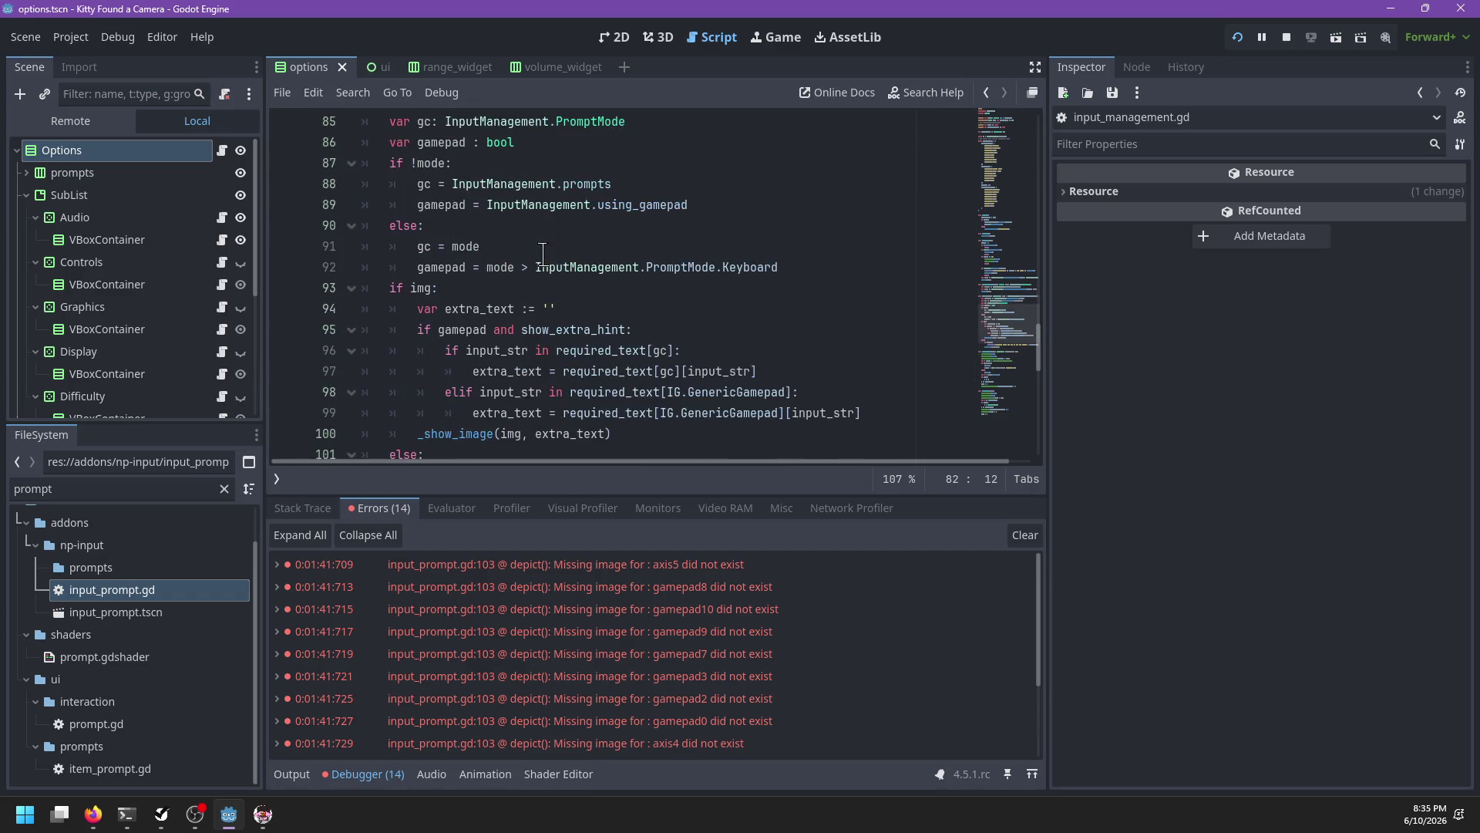
scroll(605, 240, "down", 2)
left_click(702, 218)
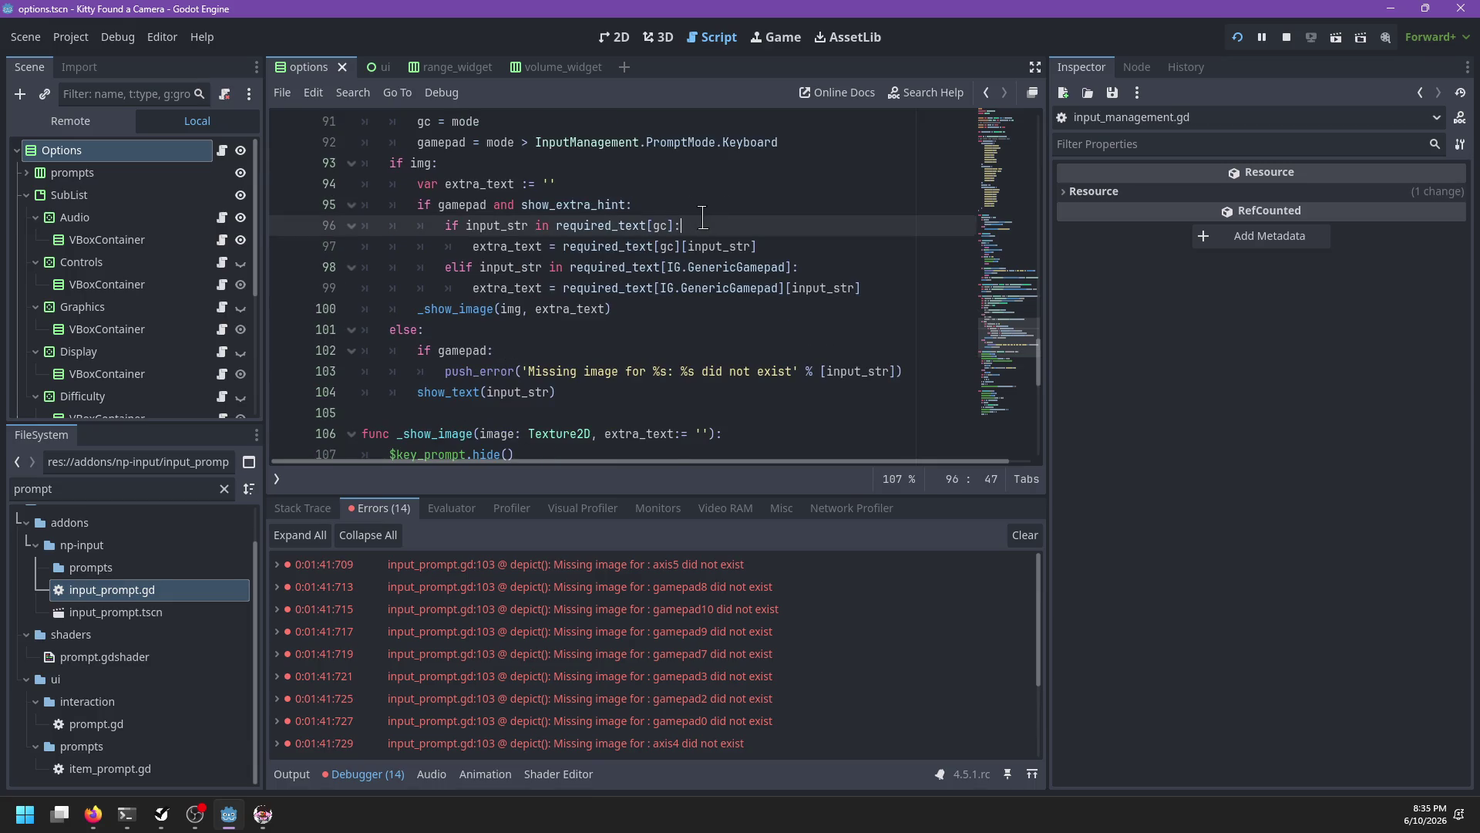
Step: Reword the line 103 error message to 'Missing image for action: %s'
left_click(683, 364)
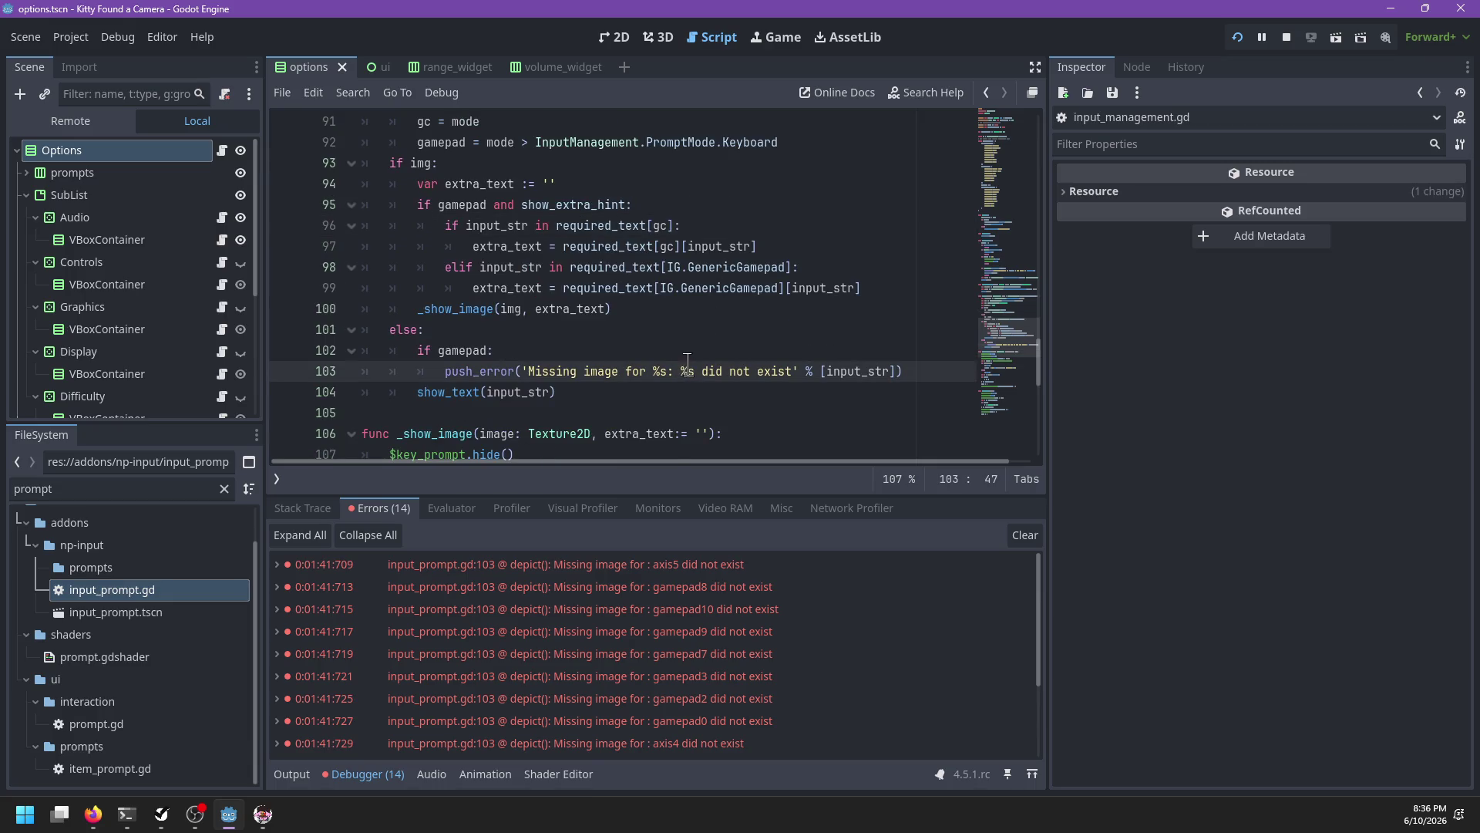
key("BackSpace")
key("BackSpace")
key("BackSpace")
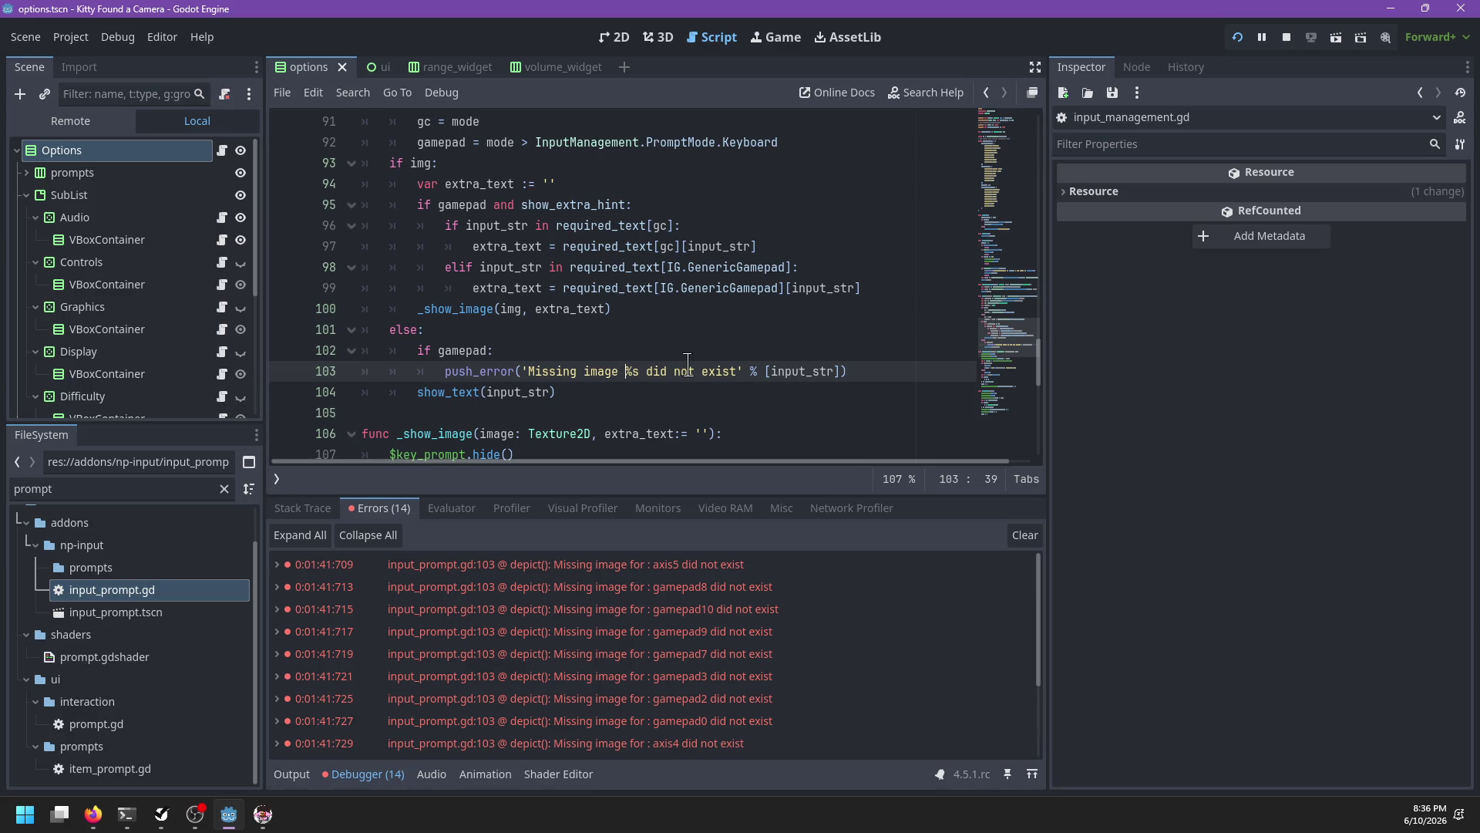
type("for")
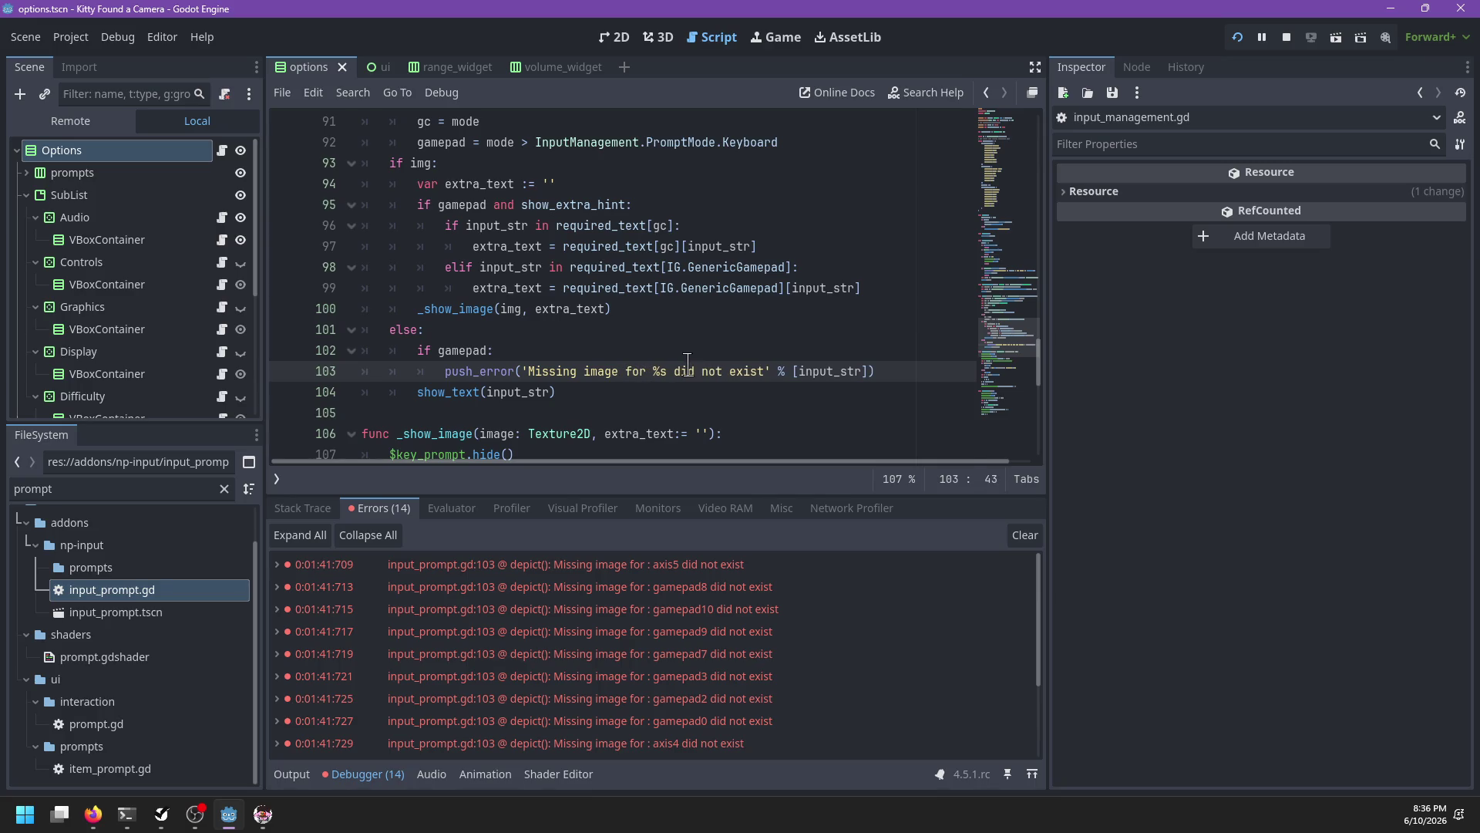
key("Right")
key("Right")
key("ctrl+shift+Right")
key("ctrl+shift+Right")
key("ctrl+shift+Right")
key("BackSpace")
key("Left")
type("action:")
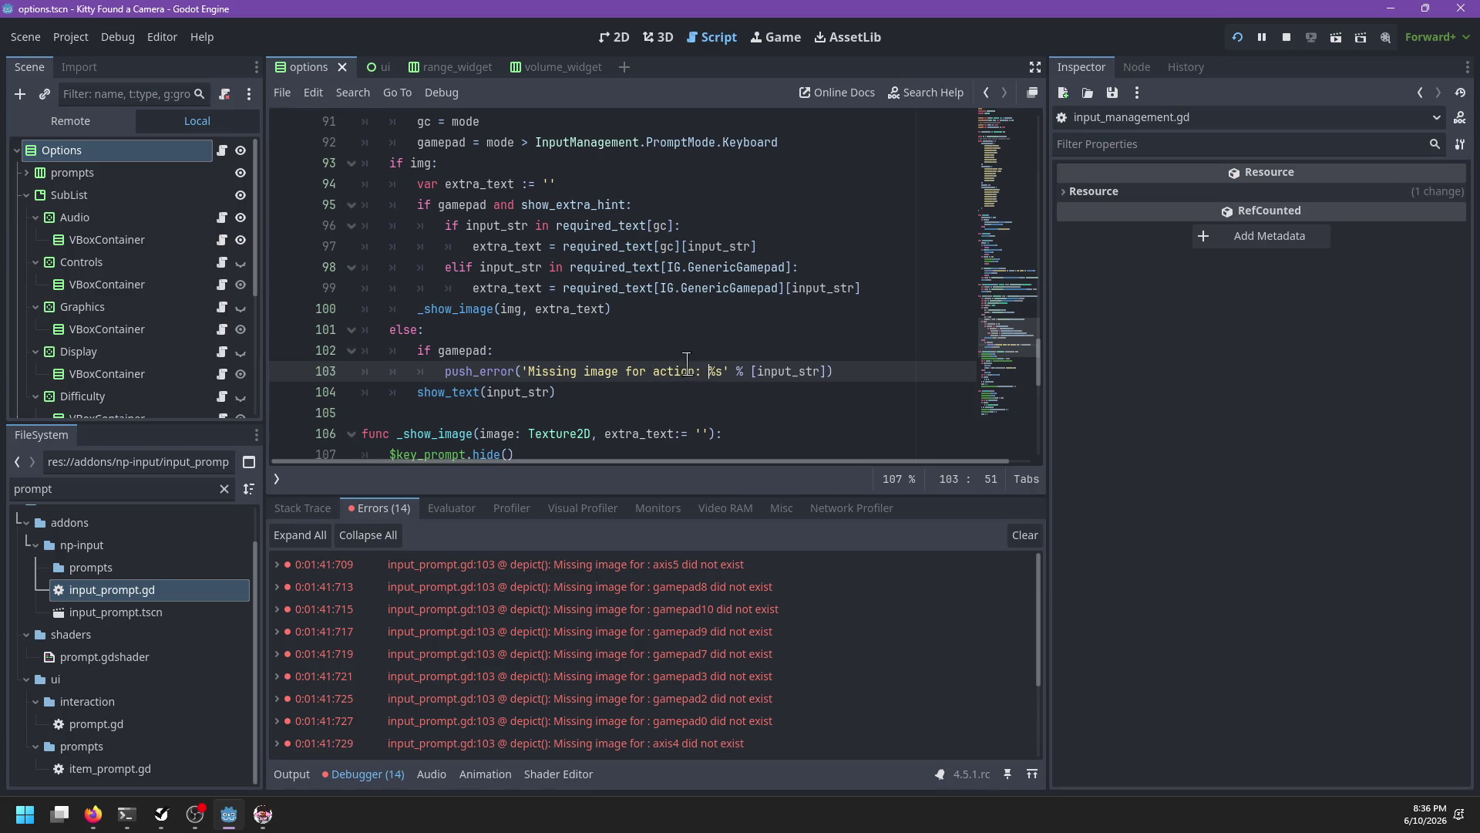
Step: Remove the brackets so the message formats input_str alone, and save the script
key("ctrl+Left")
key("BackSpace")
key("ctrl+s")
scroll(622, 339, "up", 1)
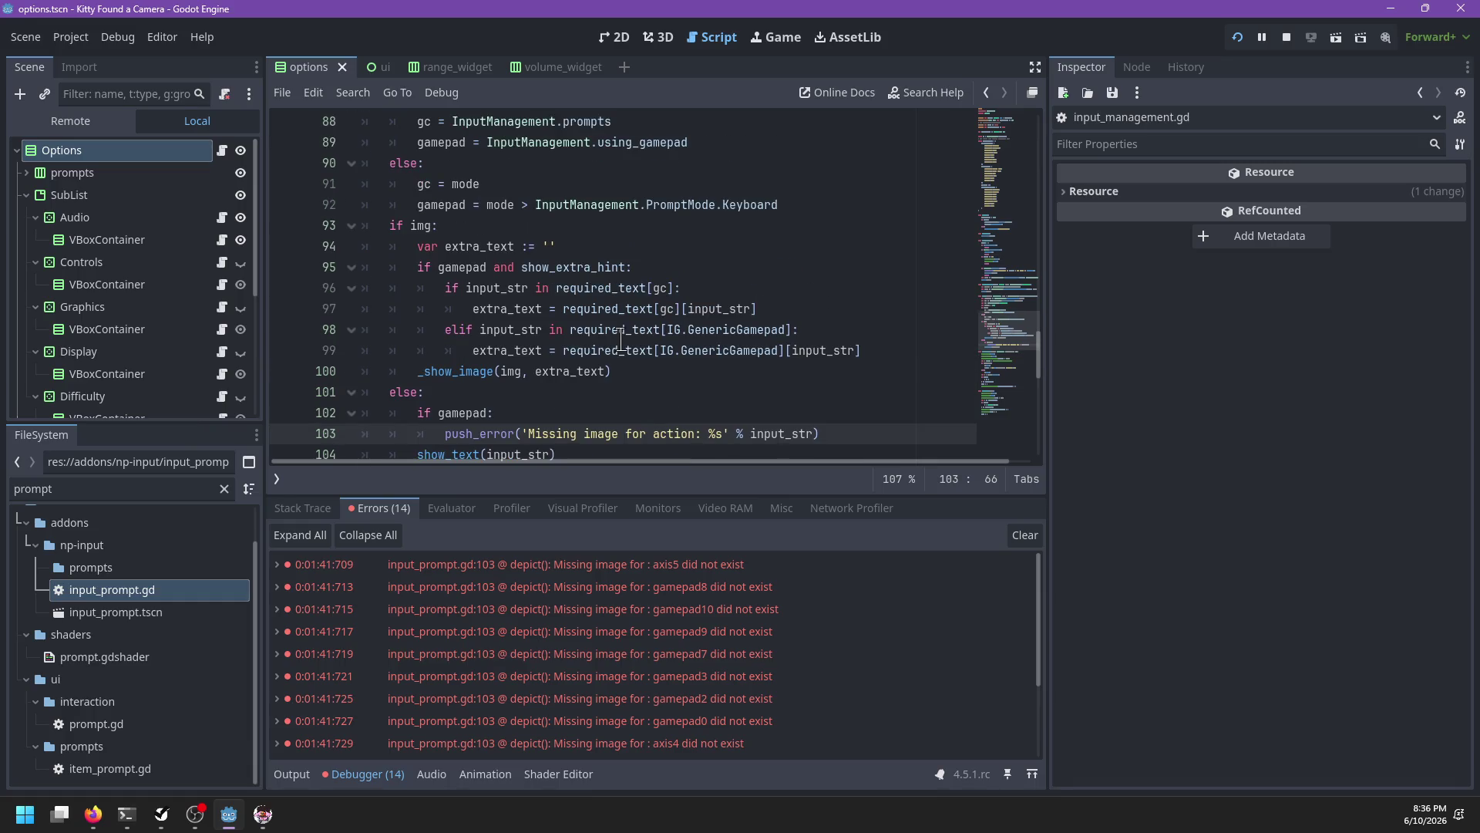
scroll(640, 609, "down", 3)
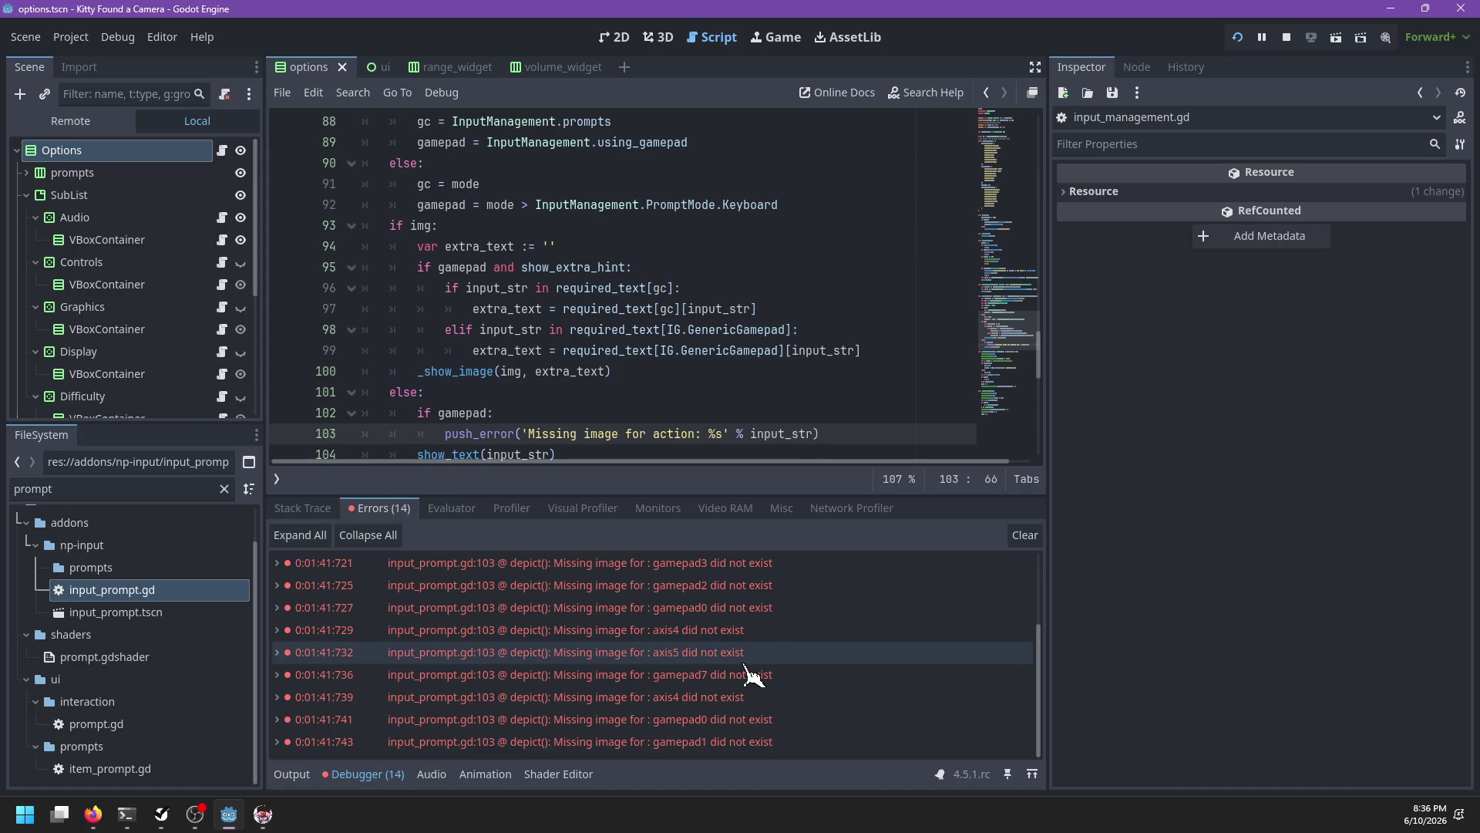
scroll(696, 293, "up", 3)
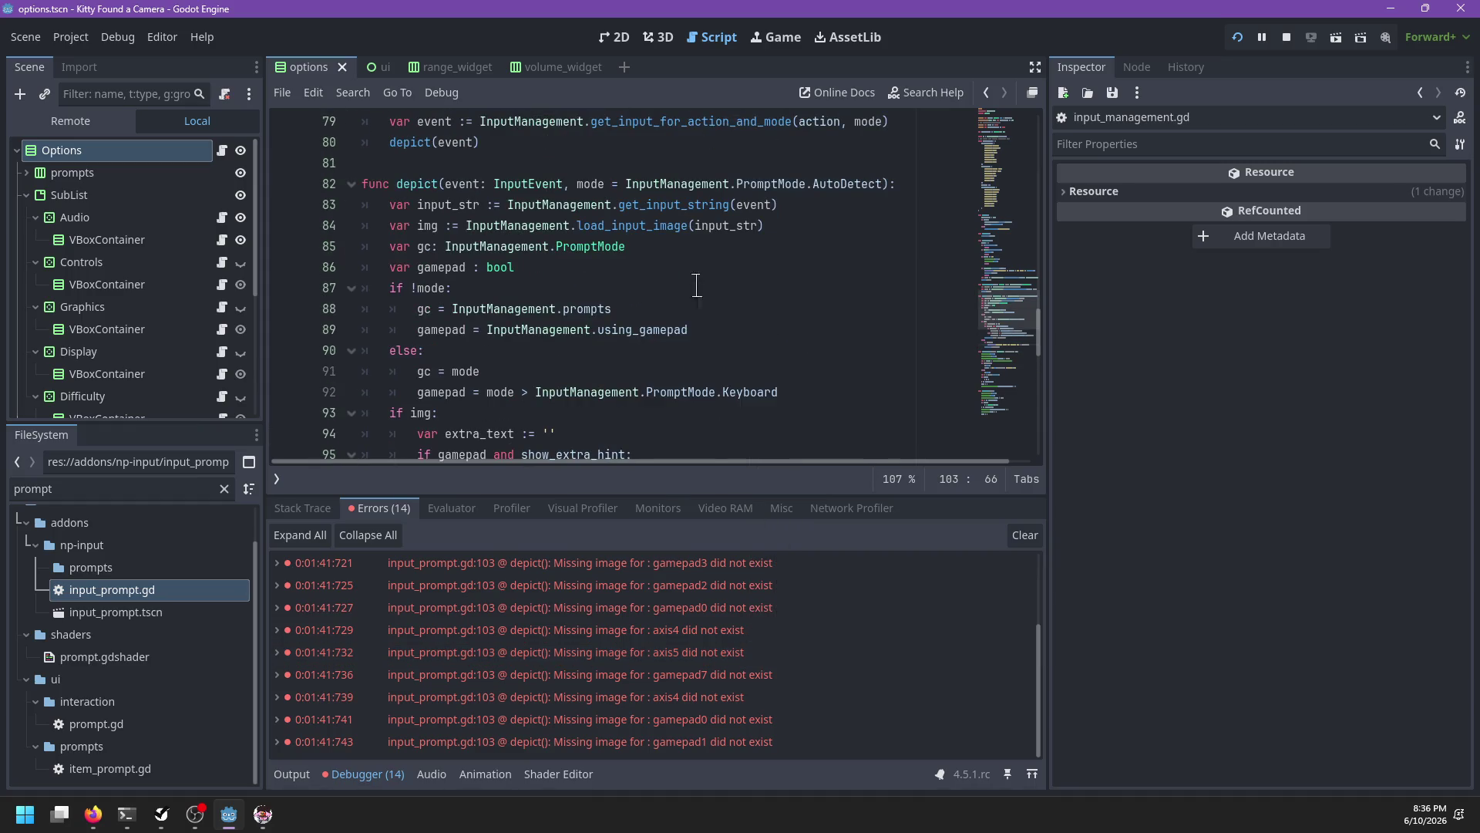
Step: Jump to get_input_string and check InputEventJoypadButton handling on line 163
left_click(678, 205, "ctrl")
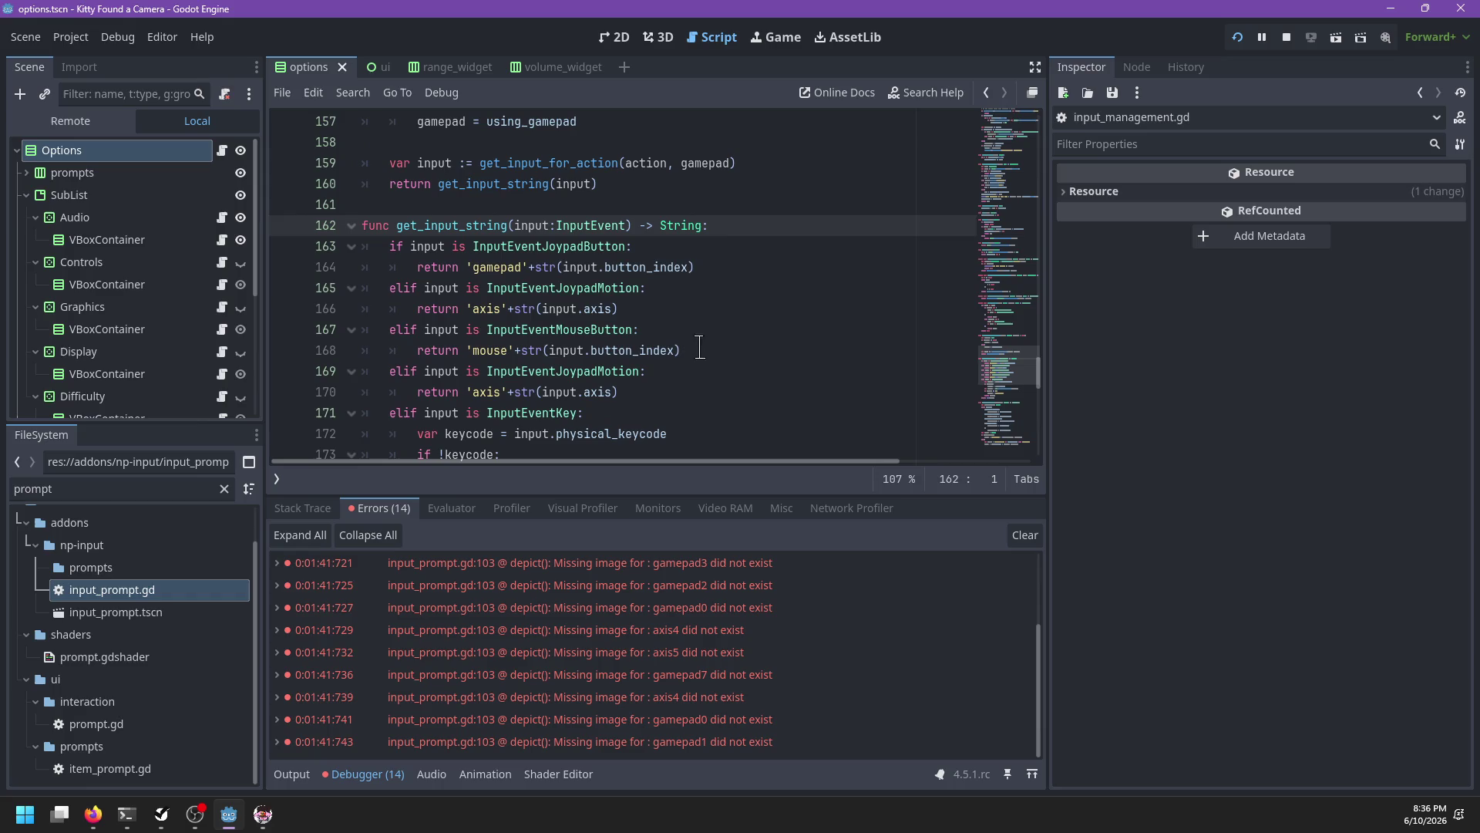
double_click(553, 246)
scroll(586, 248, "down", 5)
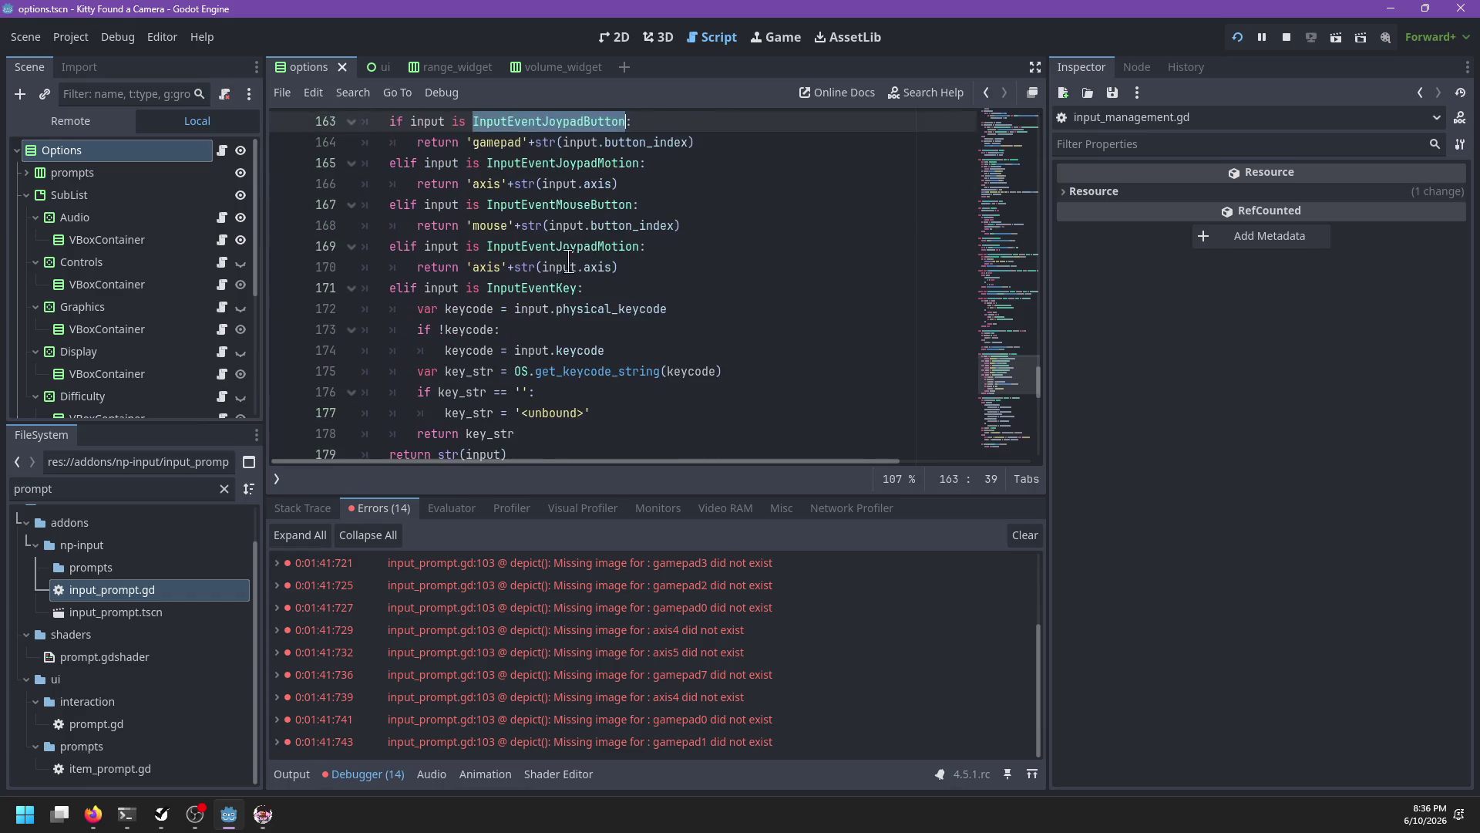
scroll(636, 255, "up", 4)
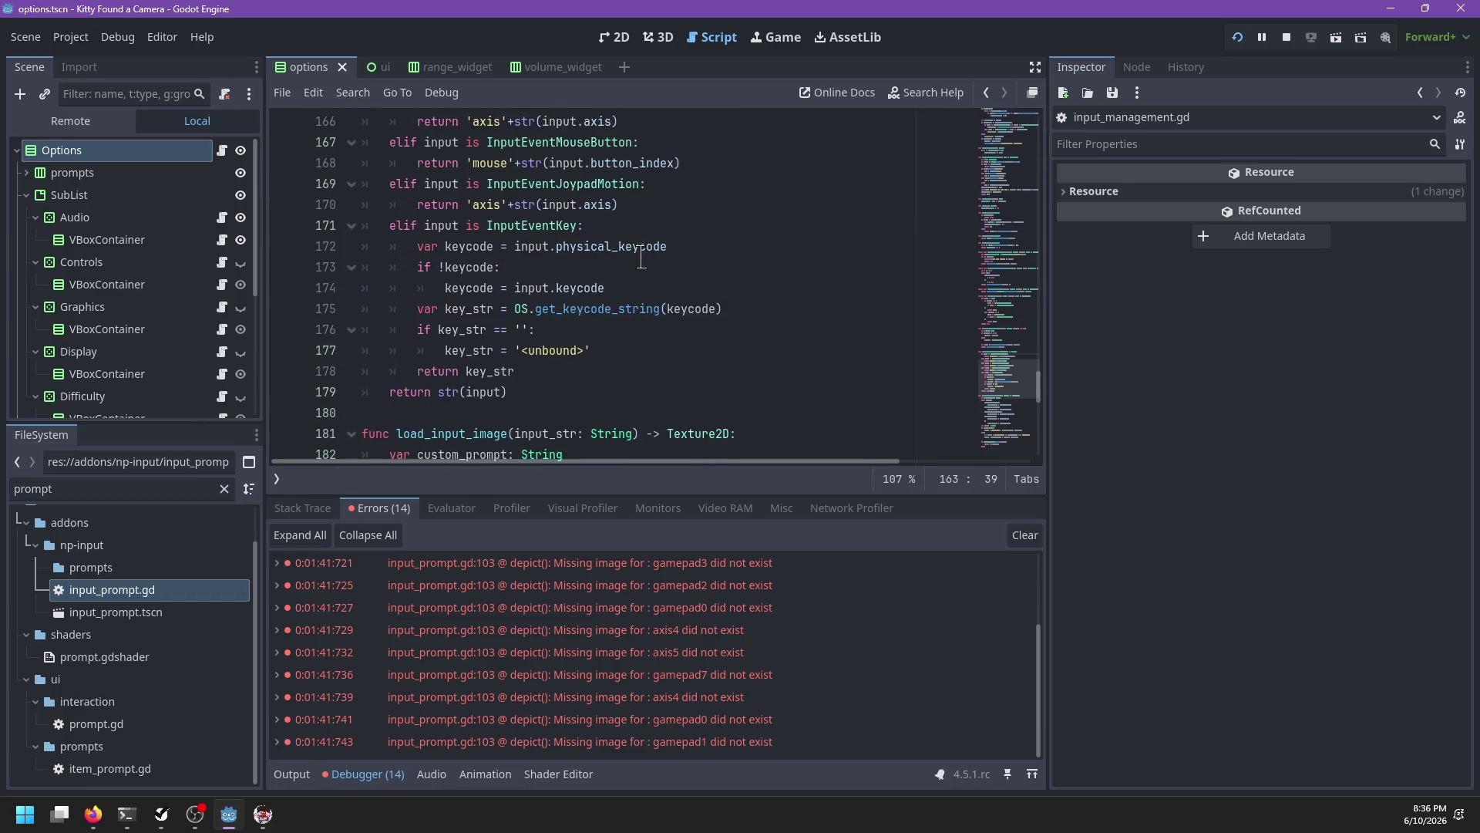
scroll(641, 257, "up", 2)
scroll(638, 258, "down", 5)
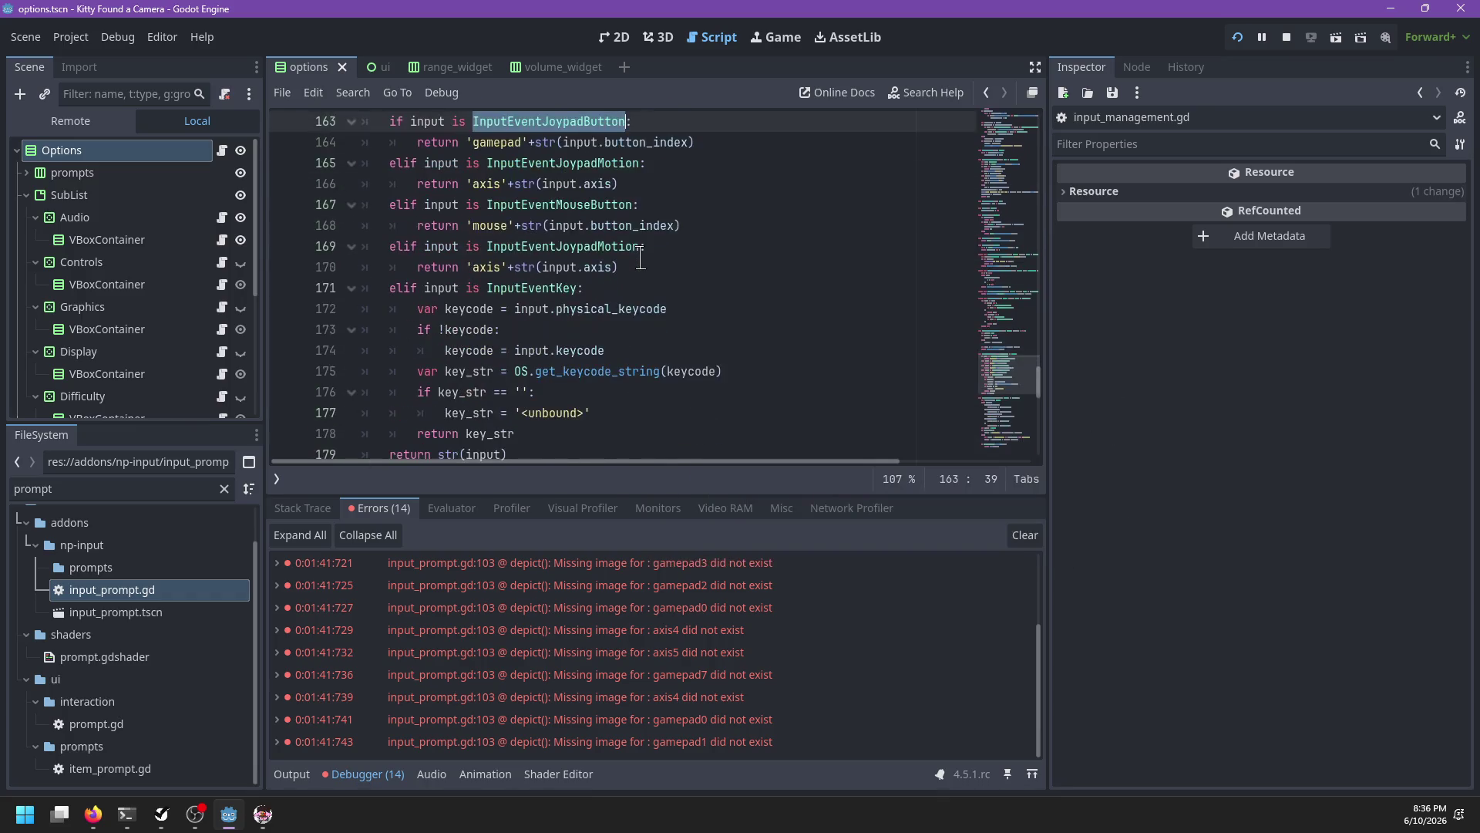
scroll(639, 259, "down", 2)
Step: Review load_input_image and its uses of input_str, including custom_x_box on line 191
double_click(465, 184)
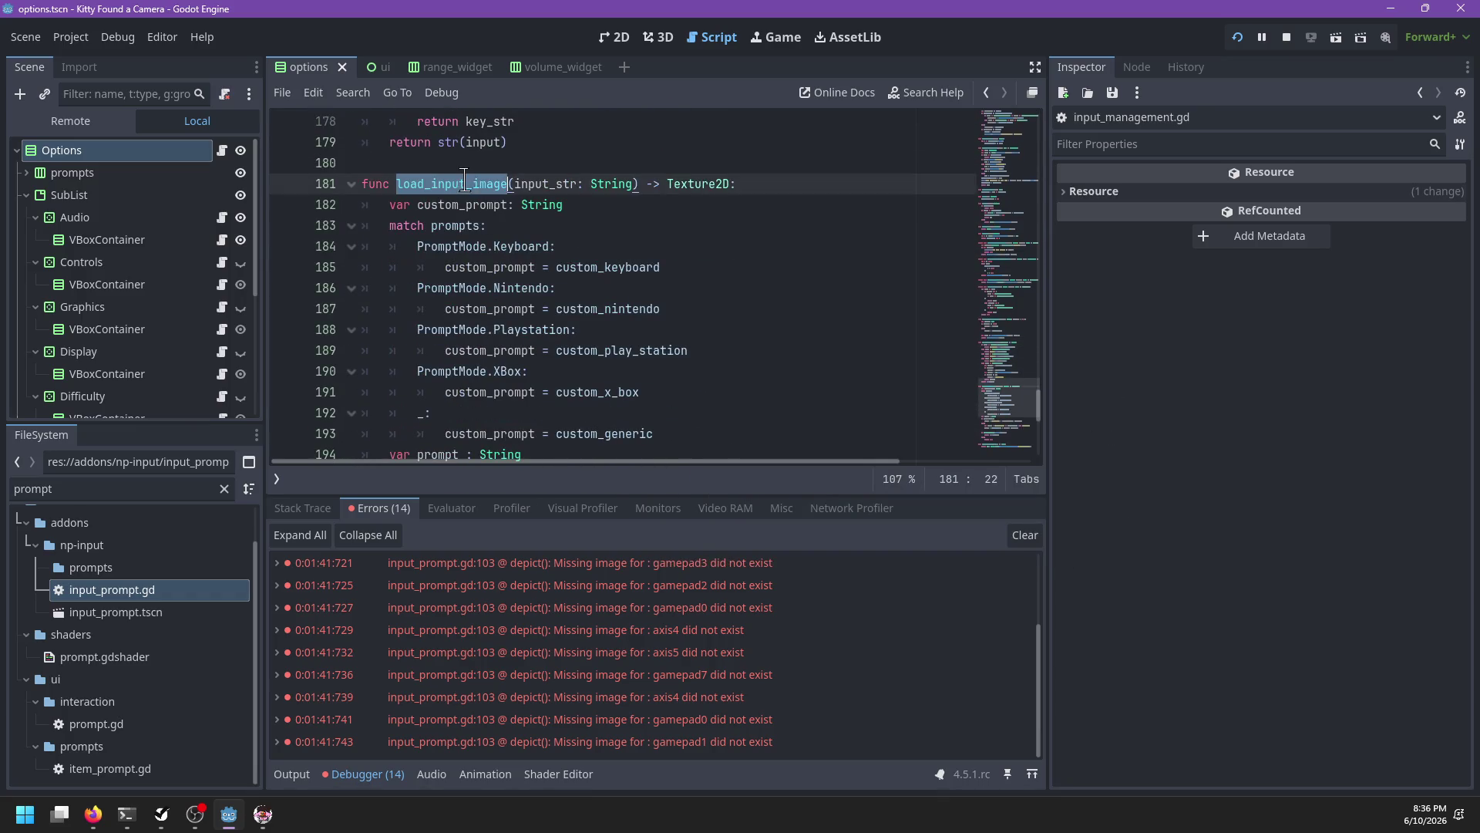
double_click(539, 184)
scroll(594, 217, "down", 2)
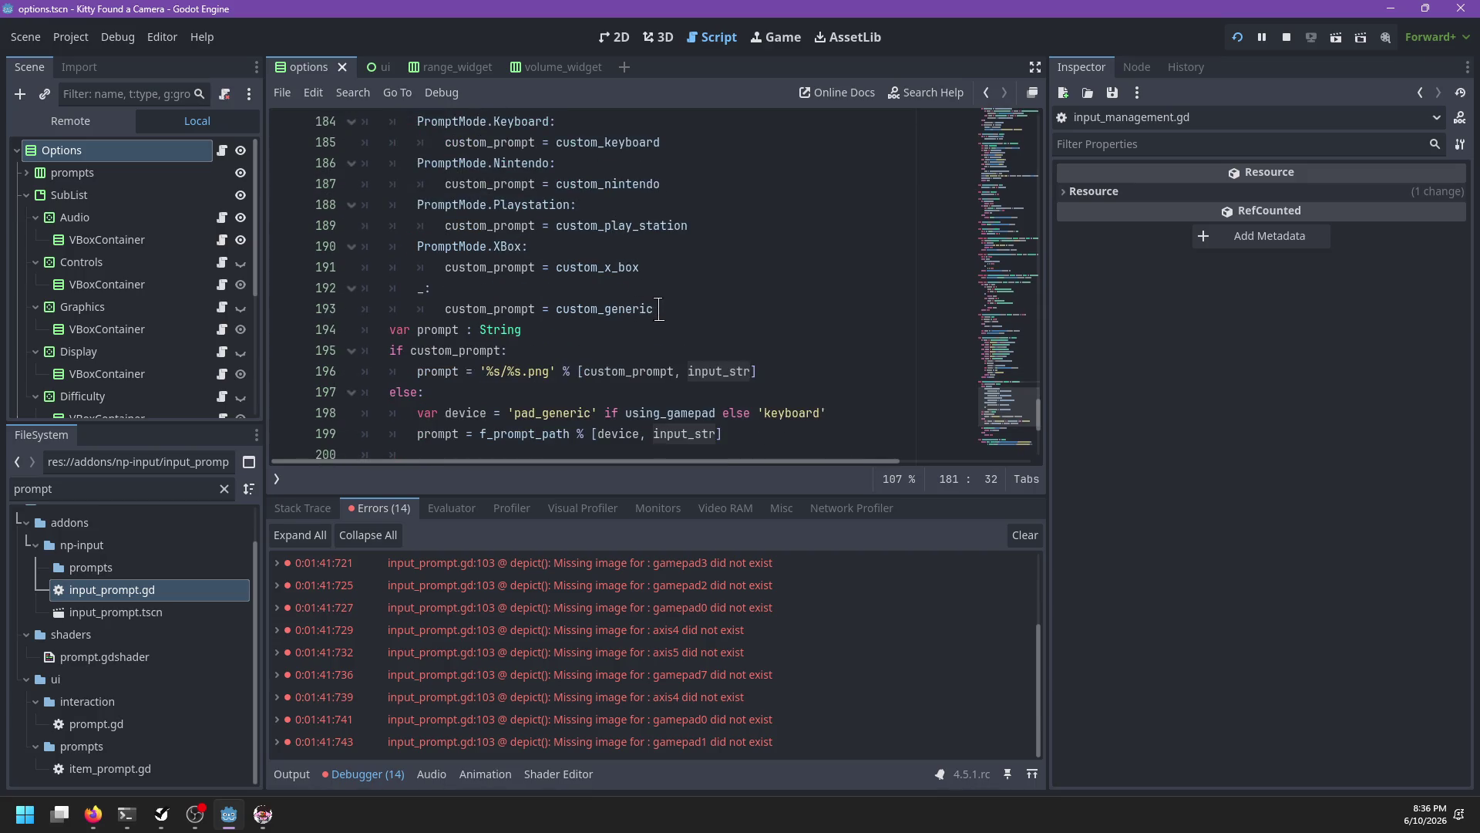
scroll(659, 309, "down", 1)
scroll(659, 308, "down", 2)
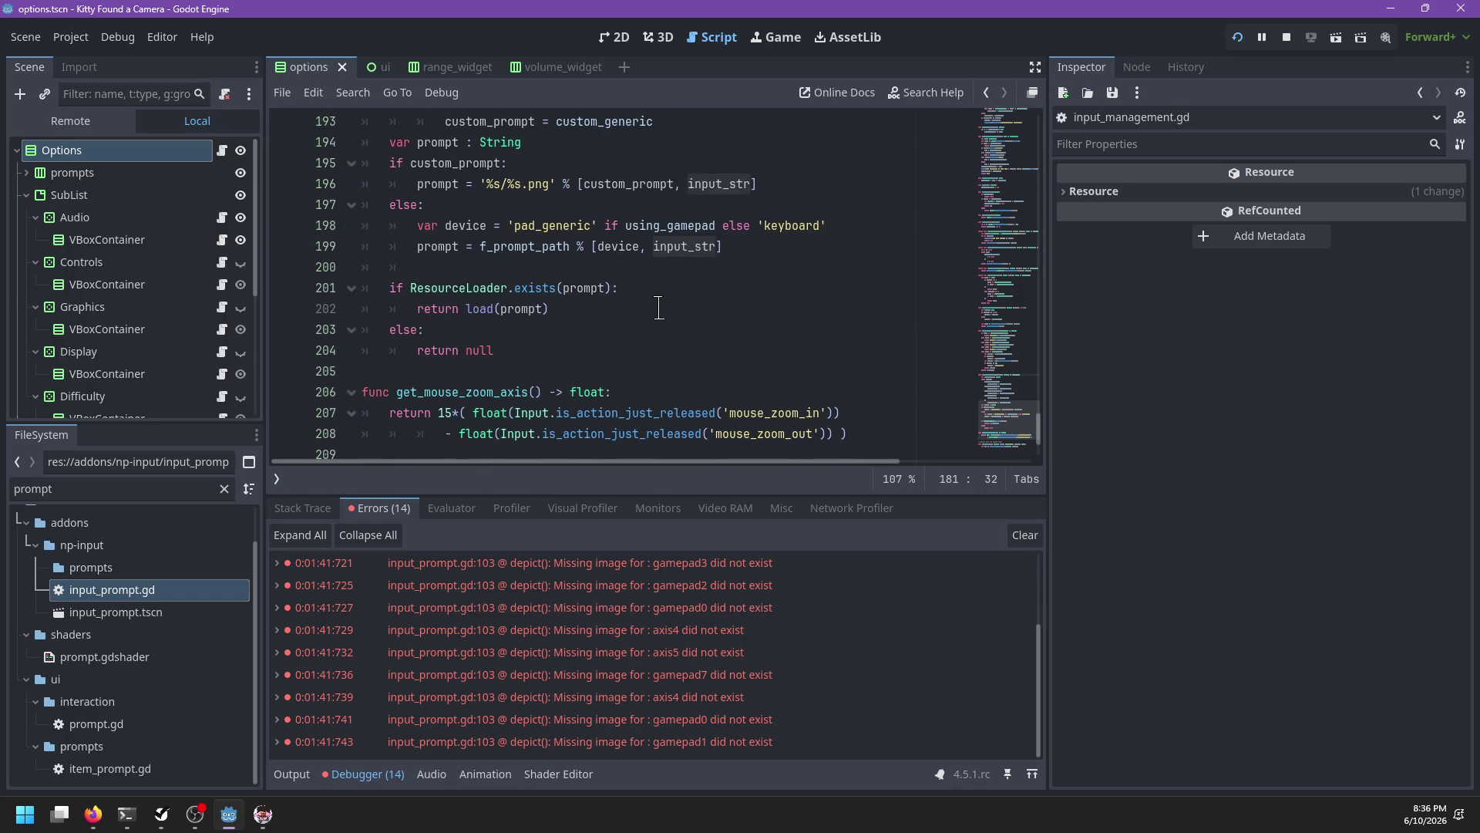
scroll(659, 307, "up", 5)
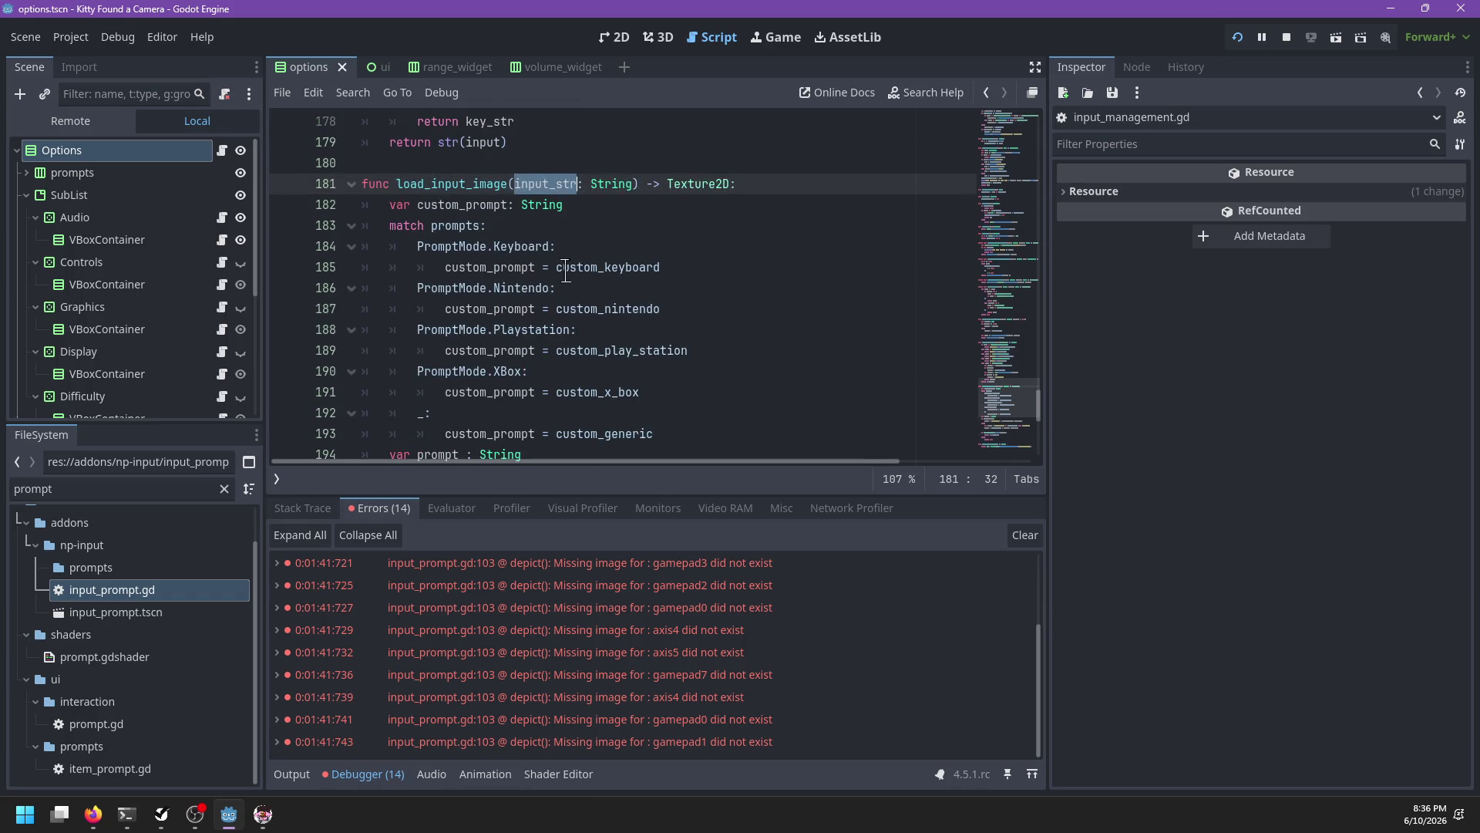
double_click(585, 392)
scroll(679, 362, "down", 2)
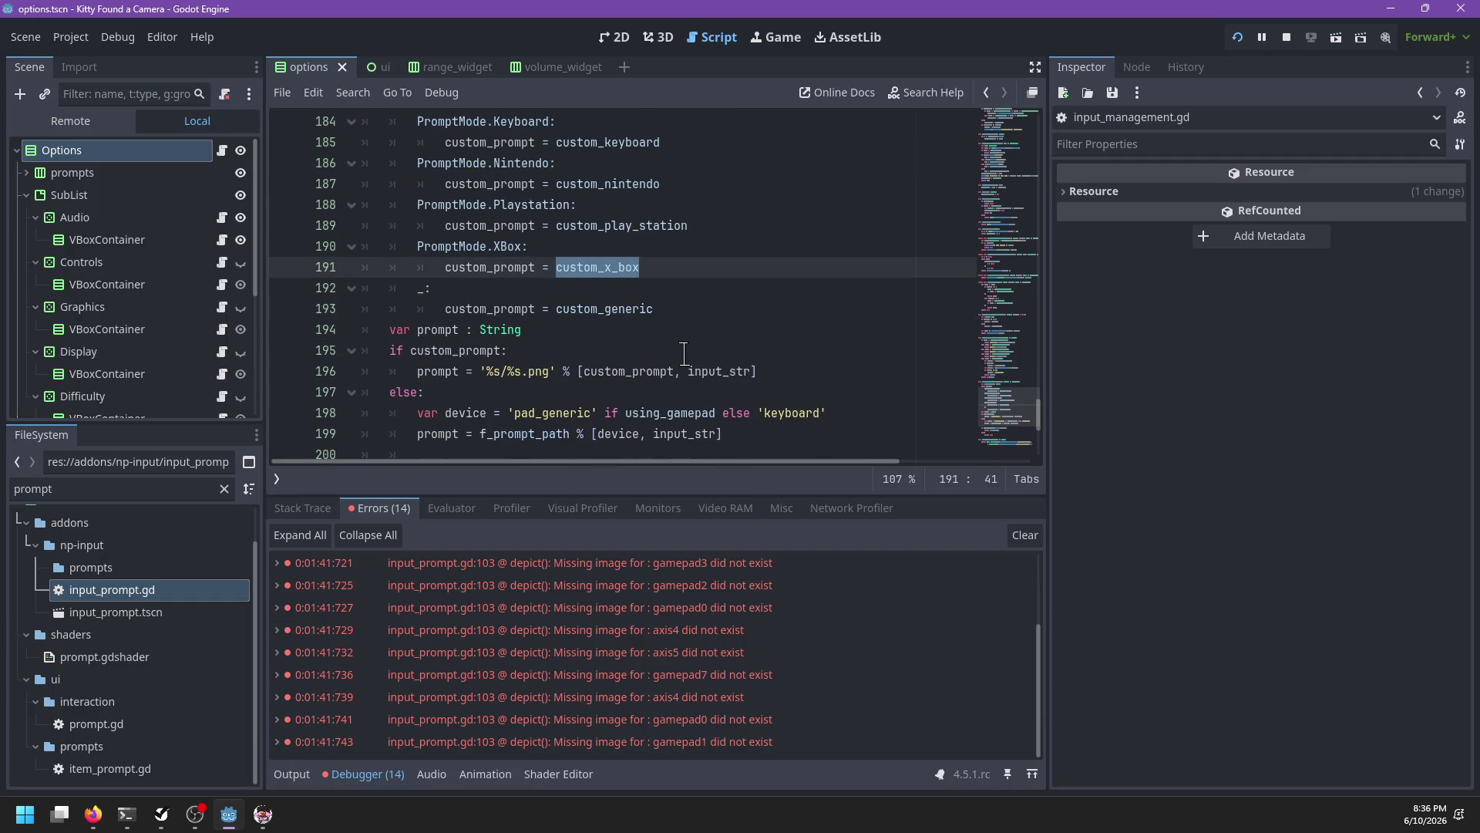
scroll(683, 352, "down", 2)
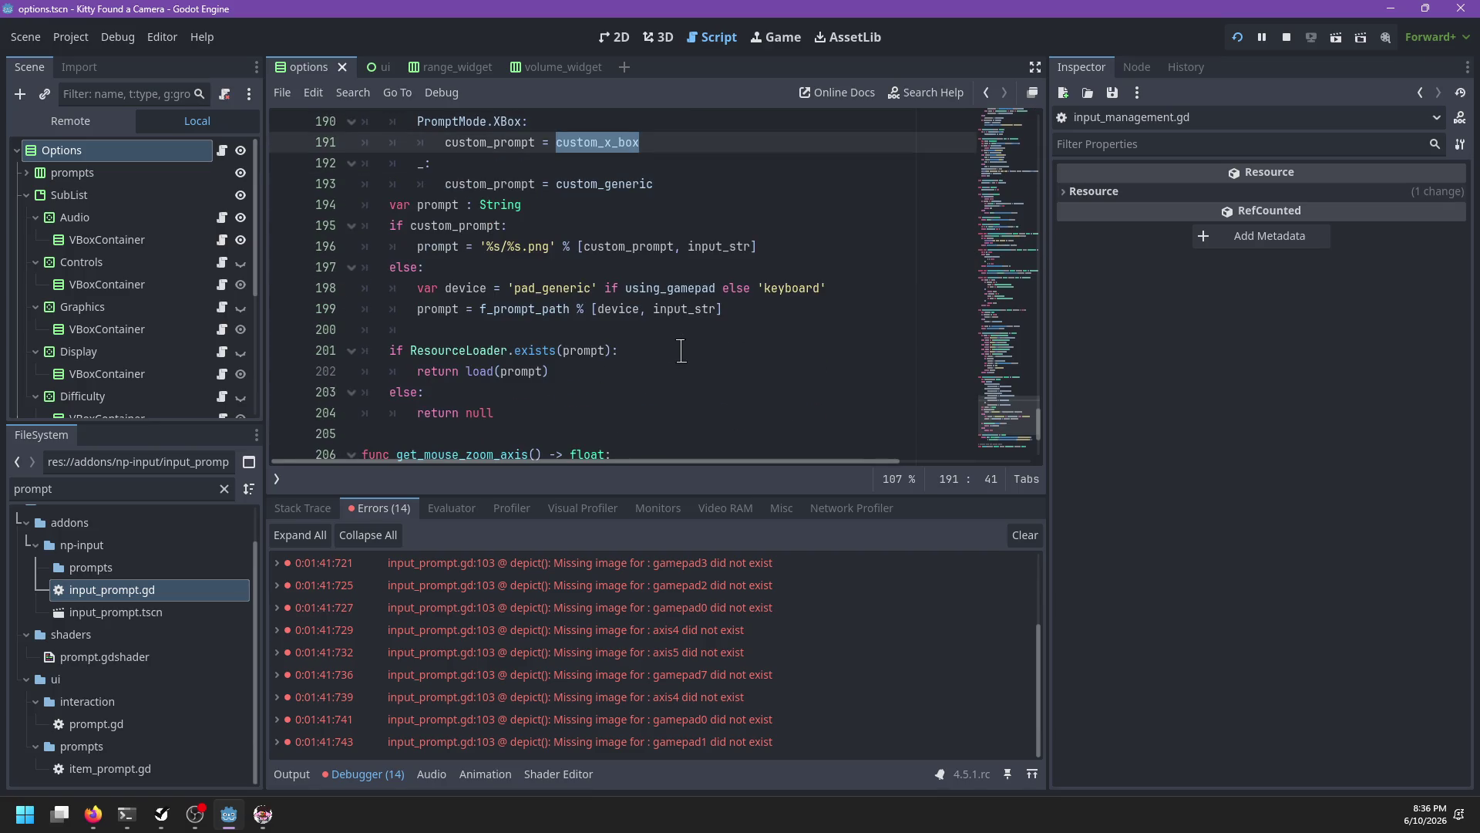
Step: Check the f_prompt_path(device, input_str) call on line 199 and the prompts match, then return to input_prompt.gd
double_click(561, 308)
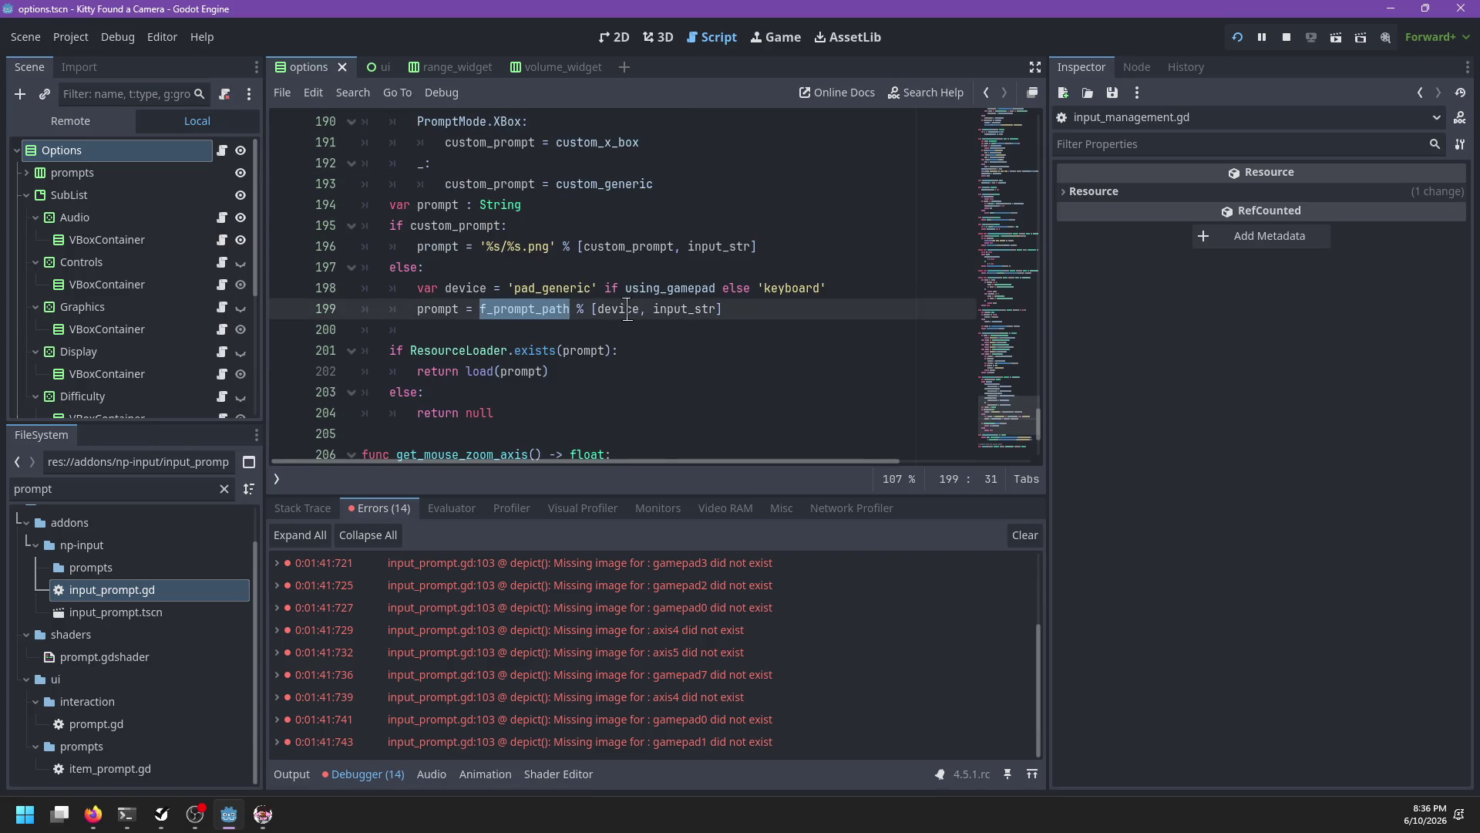
double_click(627, 308)
double_click(678, 310)
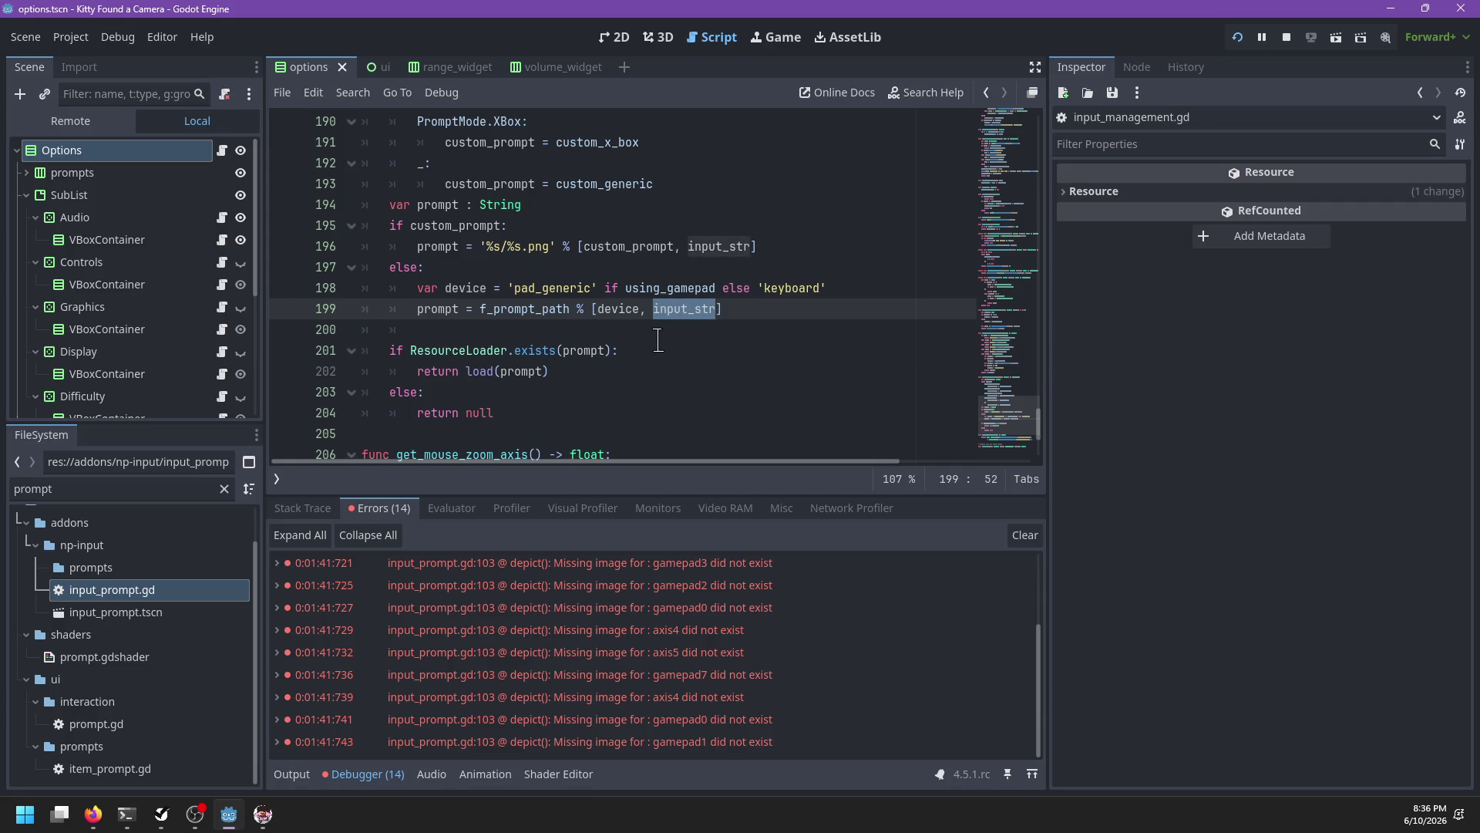
scroll(667, 340, "up", 5)
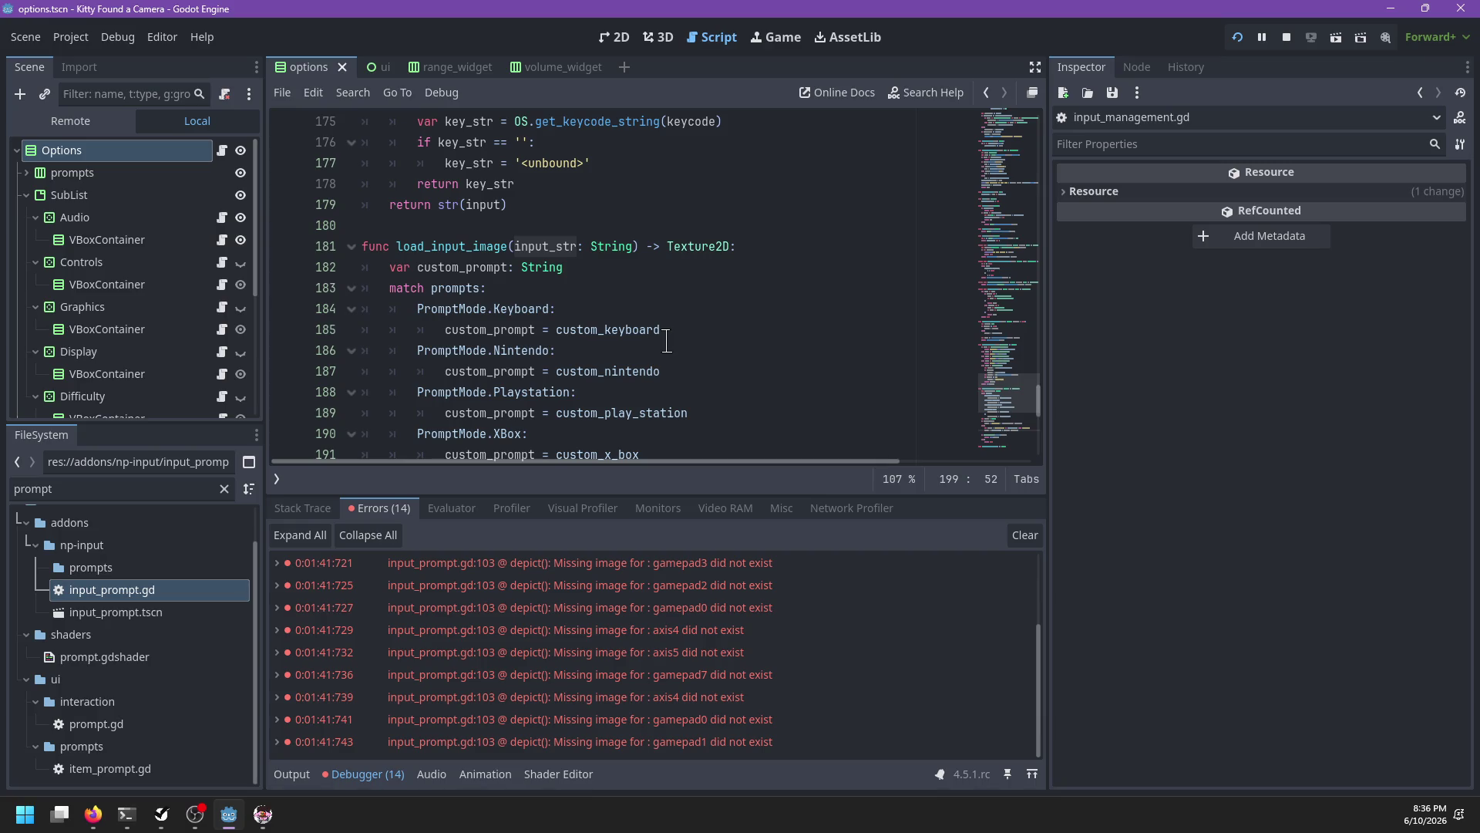
double_click(455, 288)
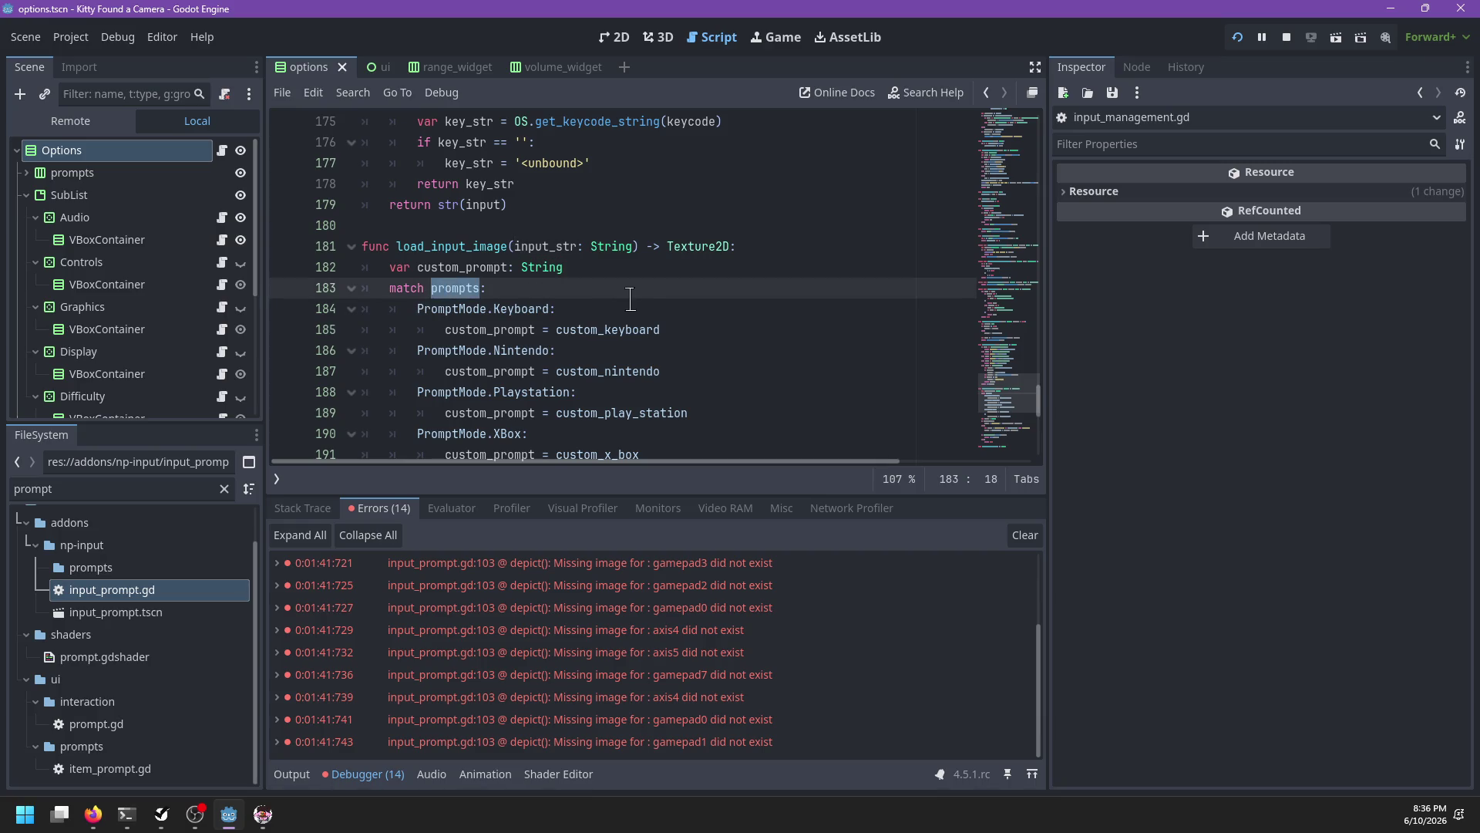
left_click(276, 479)
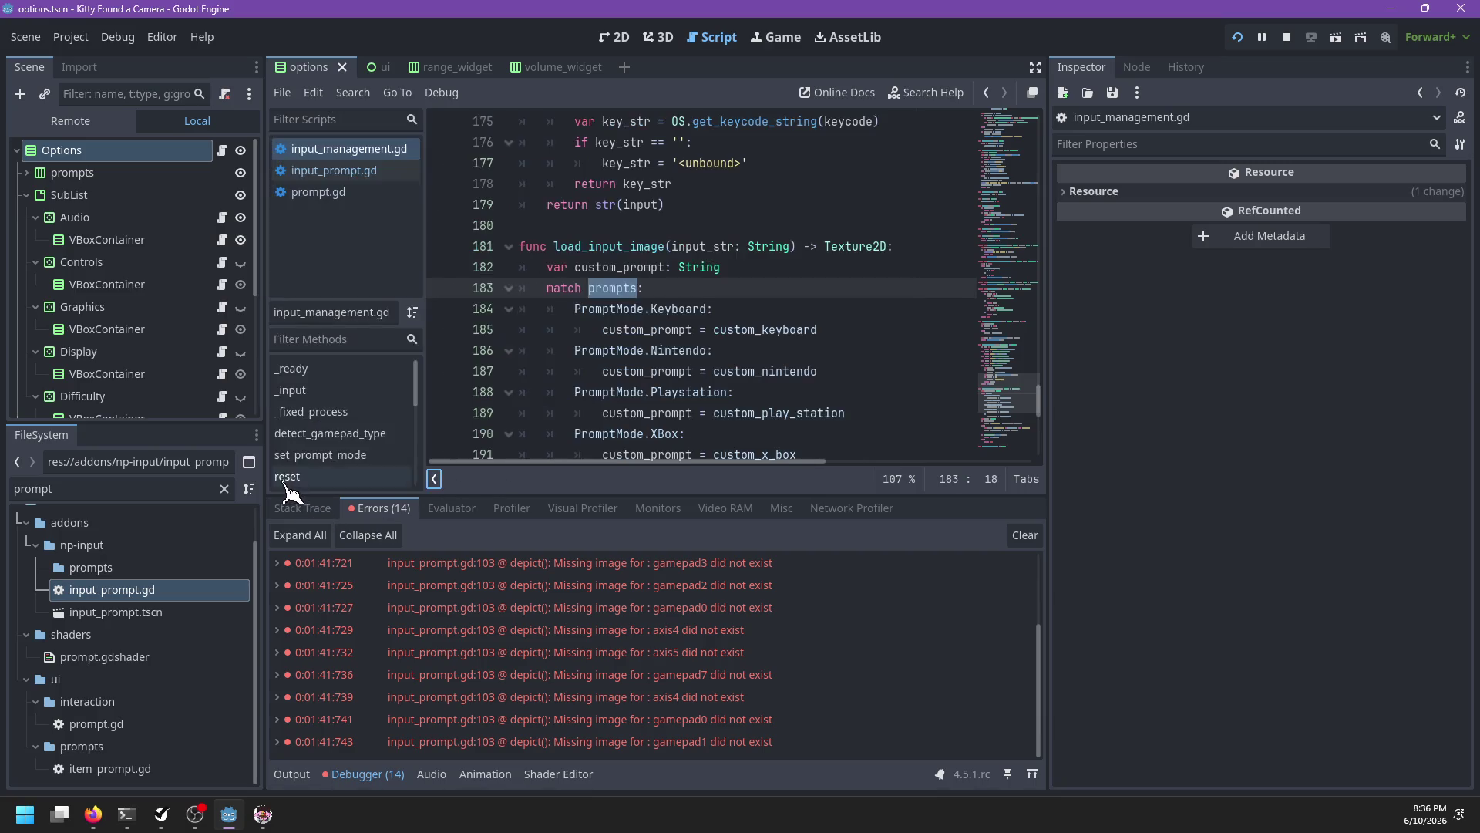
left_click(420, 174)
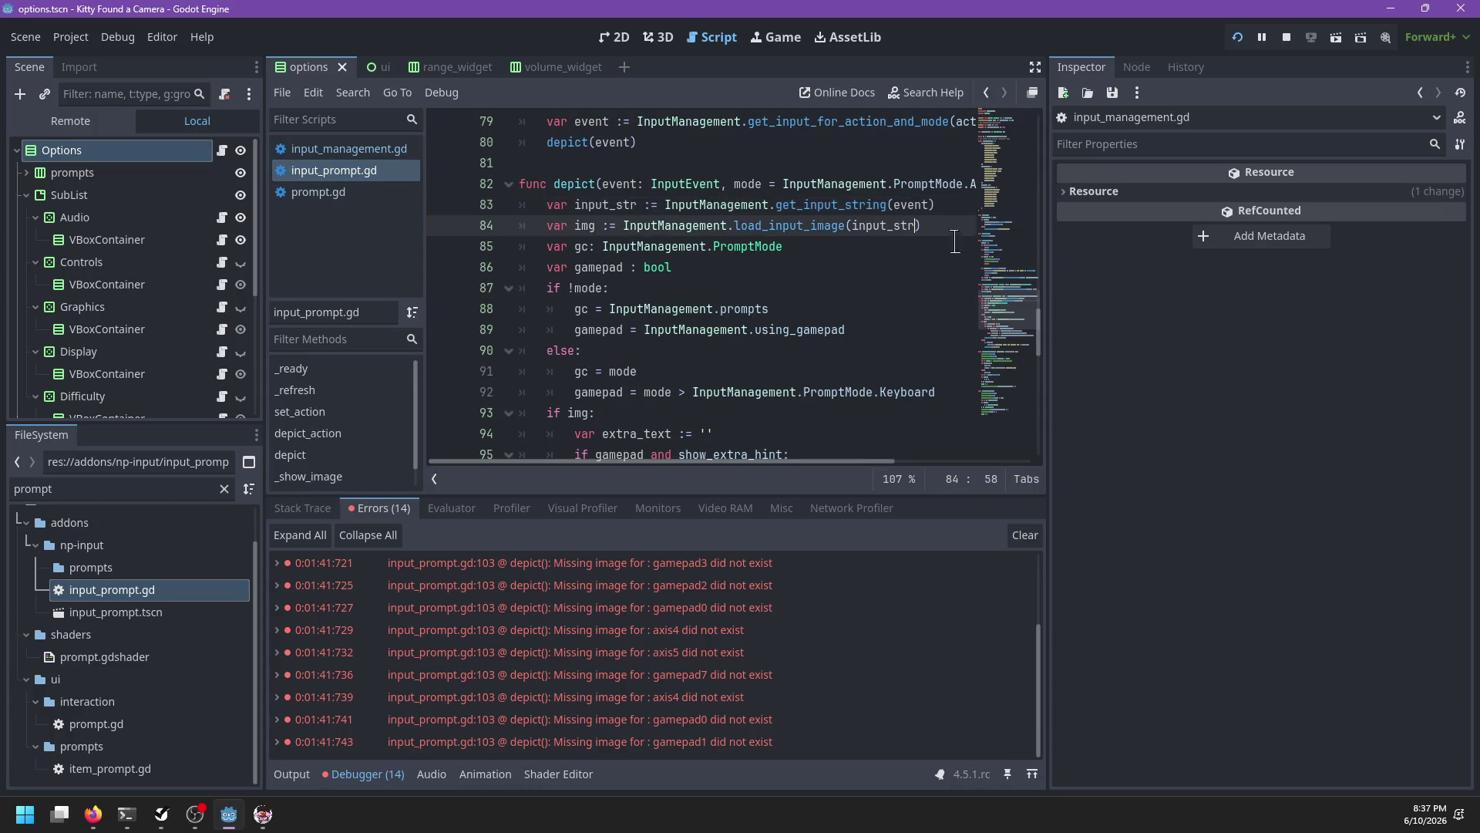
Step: Pass mode as a second argument to load_input_image on line 84 and save
scroll(933, 251, "right", 3)
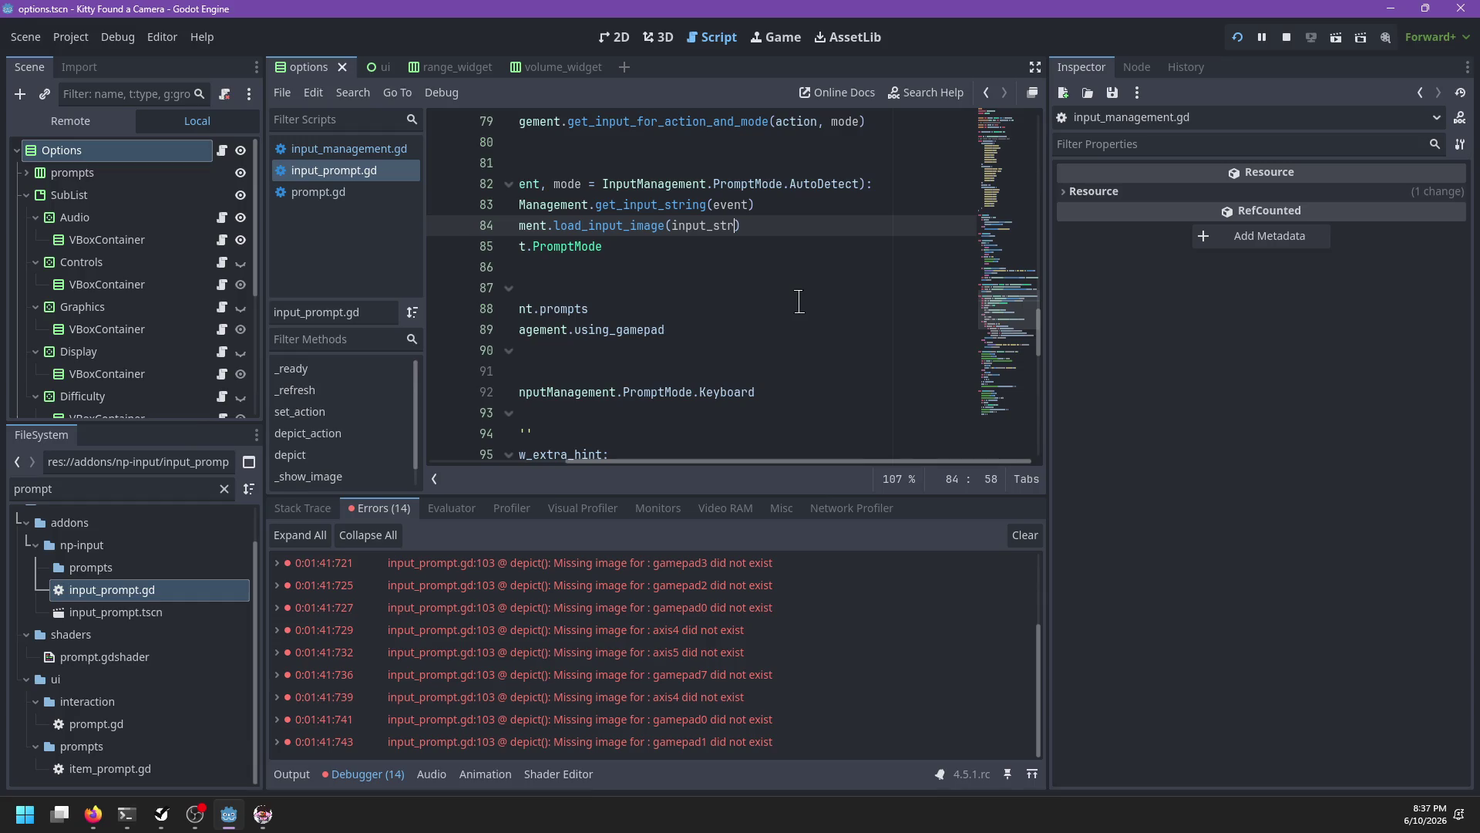
scroll(800, 302, "left", 3)
scroll(799, 301, "left", 1)
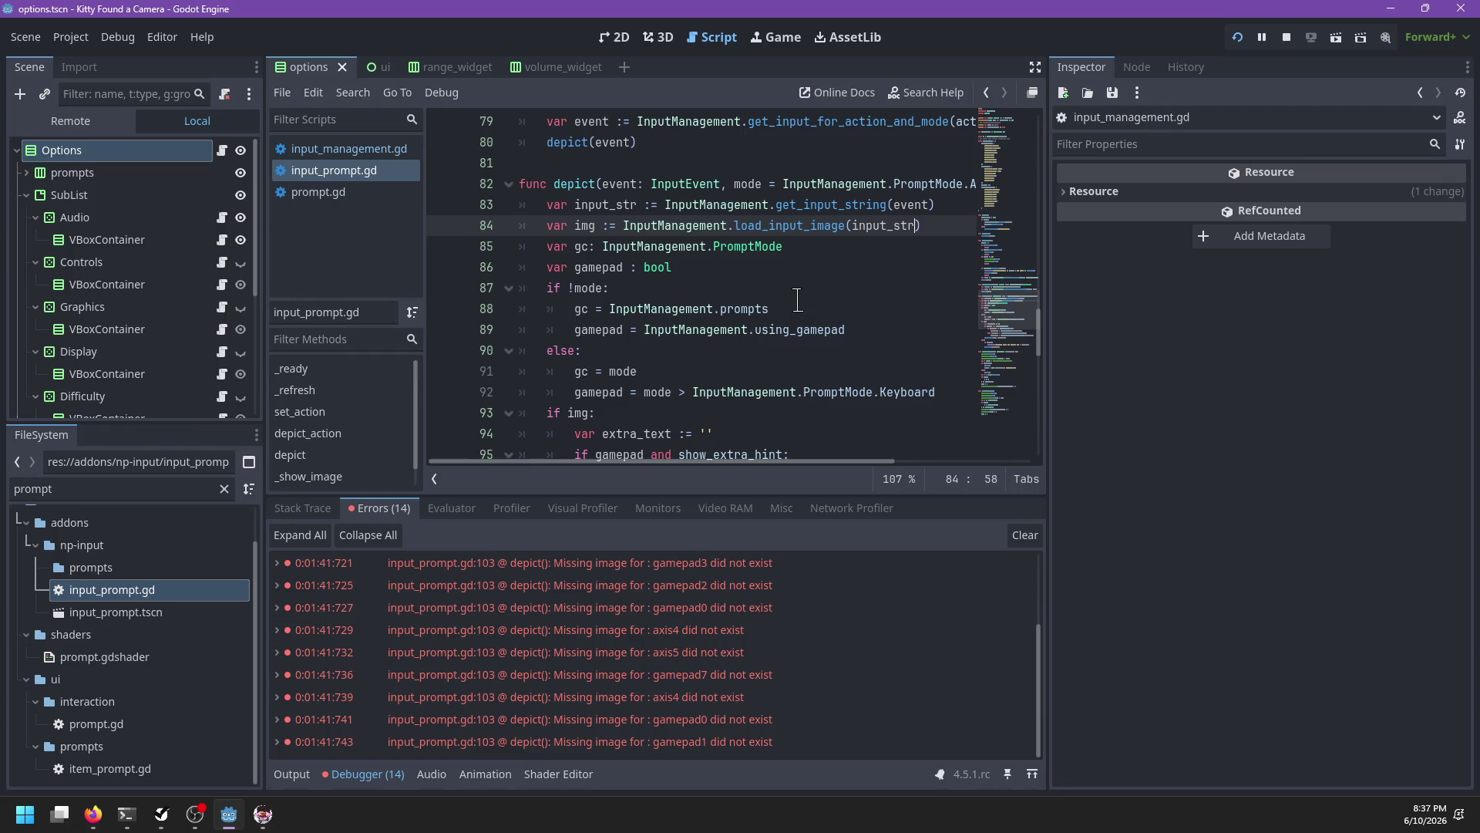
type(", mo")
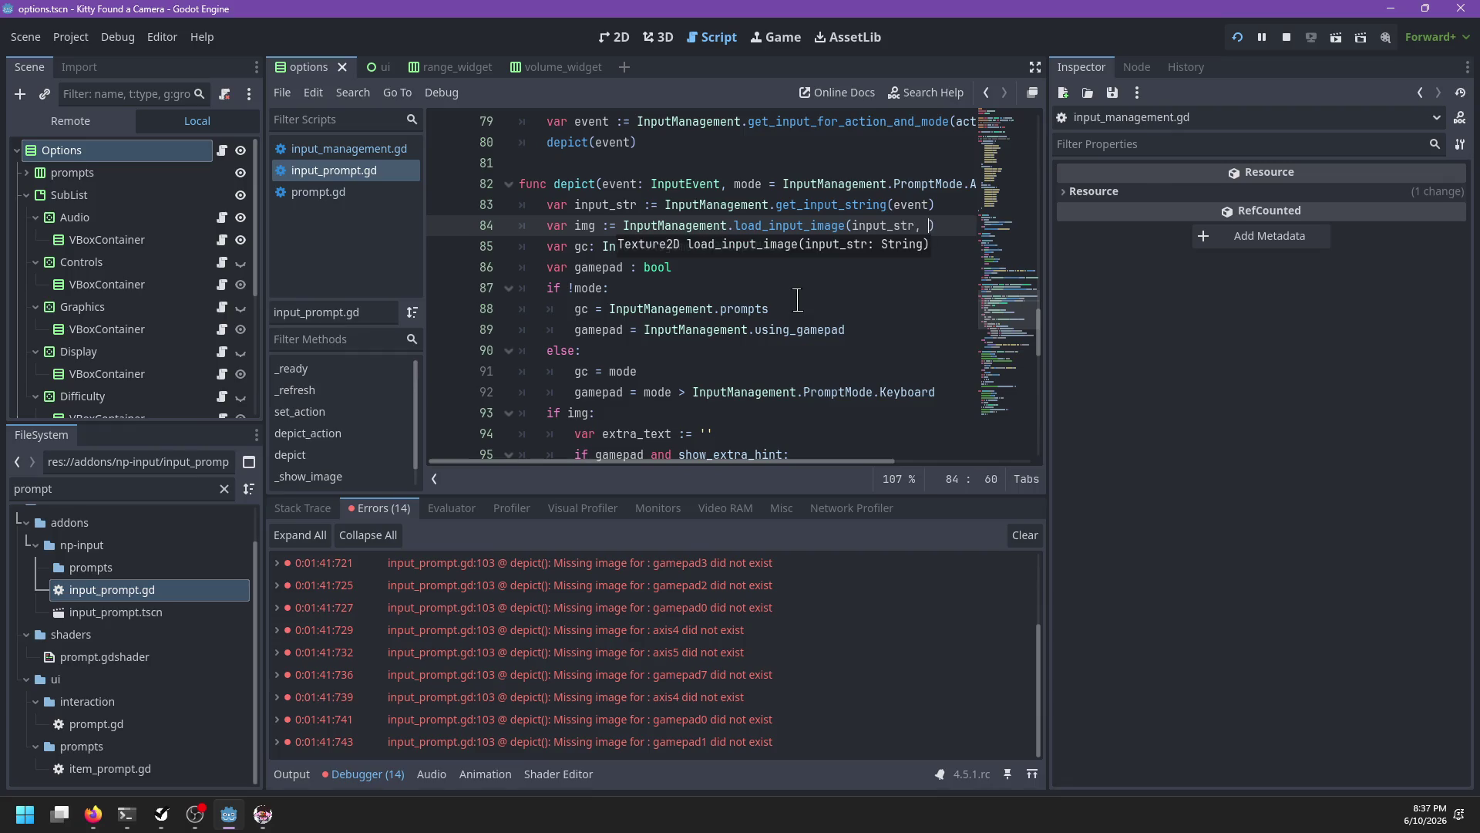
type("de")
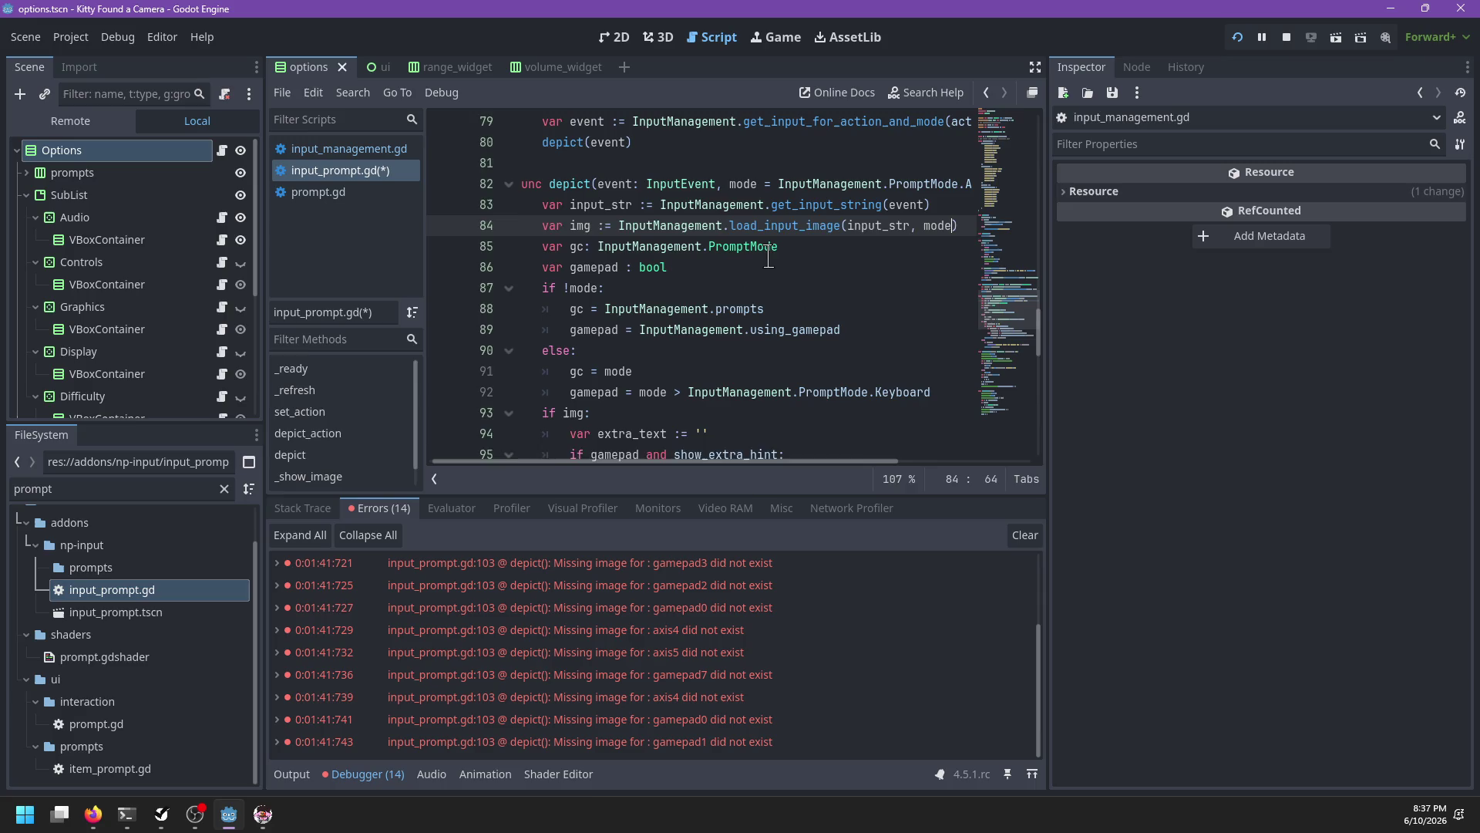
key("ctrl+s")
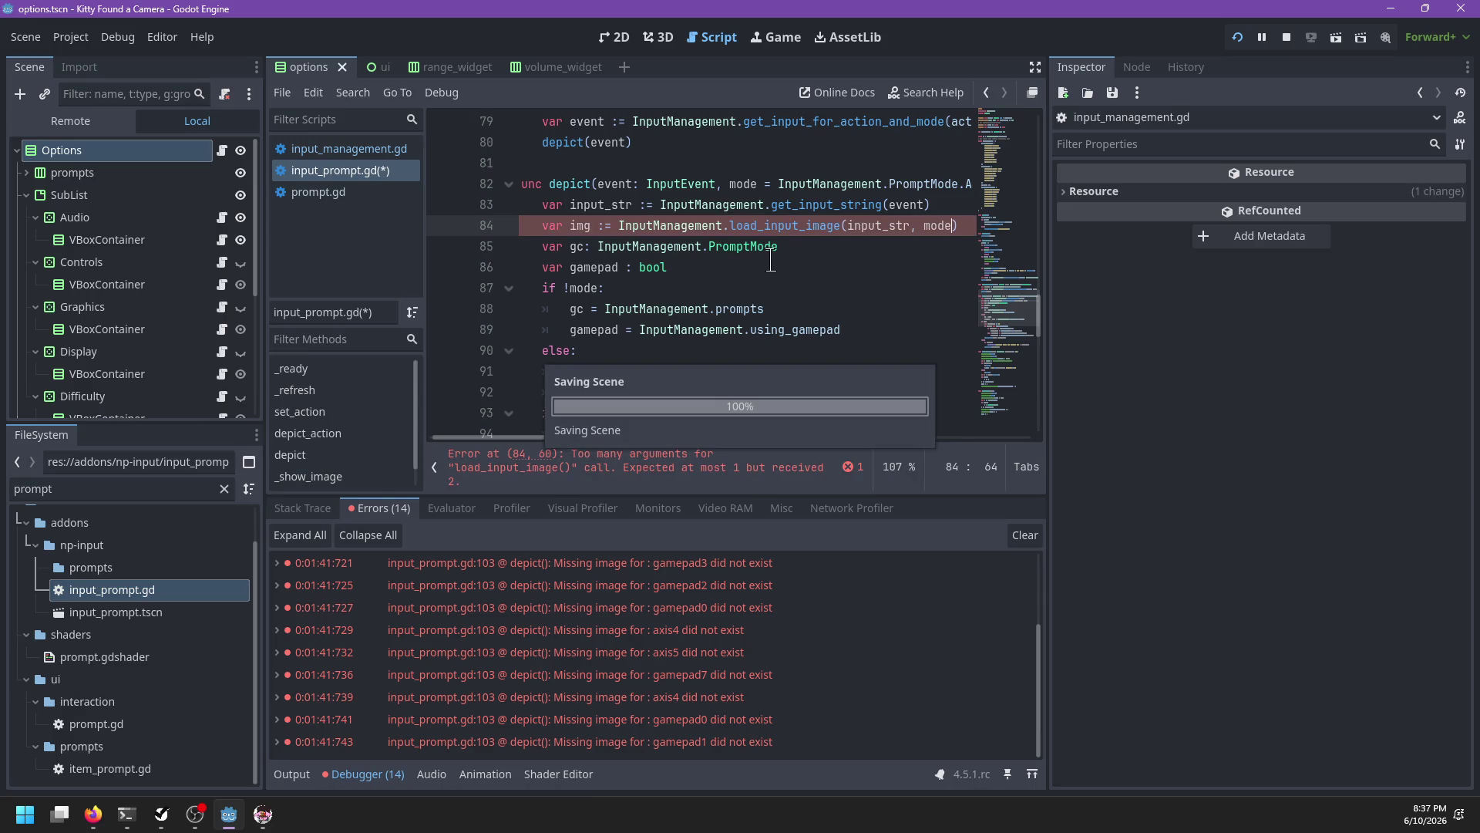
Step: Check load_input_image's String parameter, then remove the extra mode argument in input_prompt.gd
left_click(366, 150)
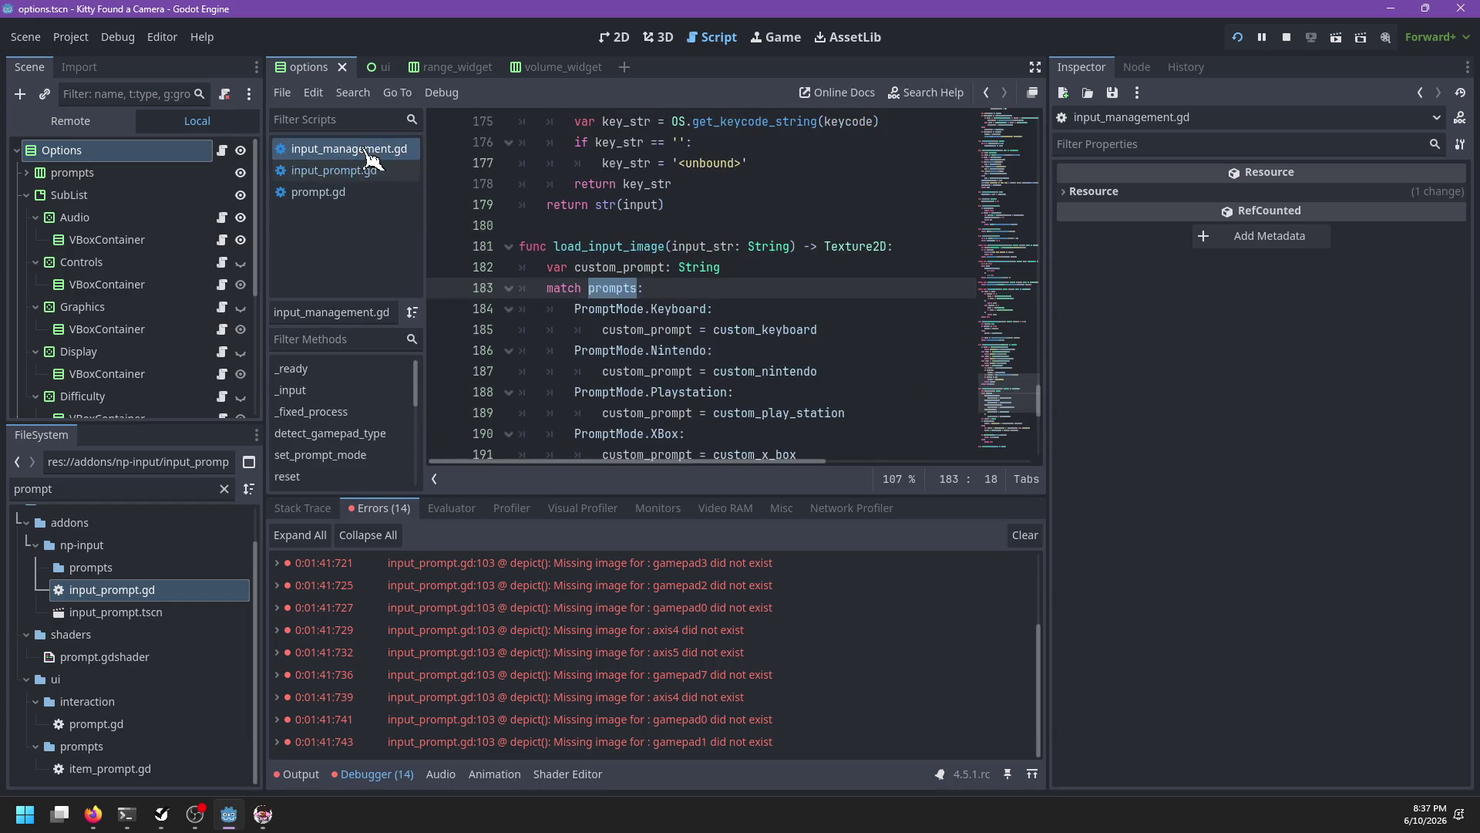
left_click(790, 247)
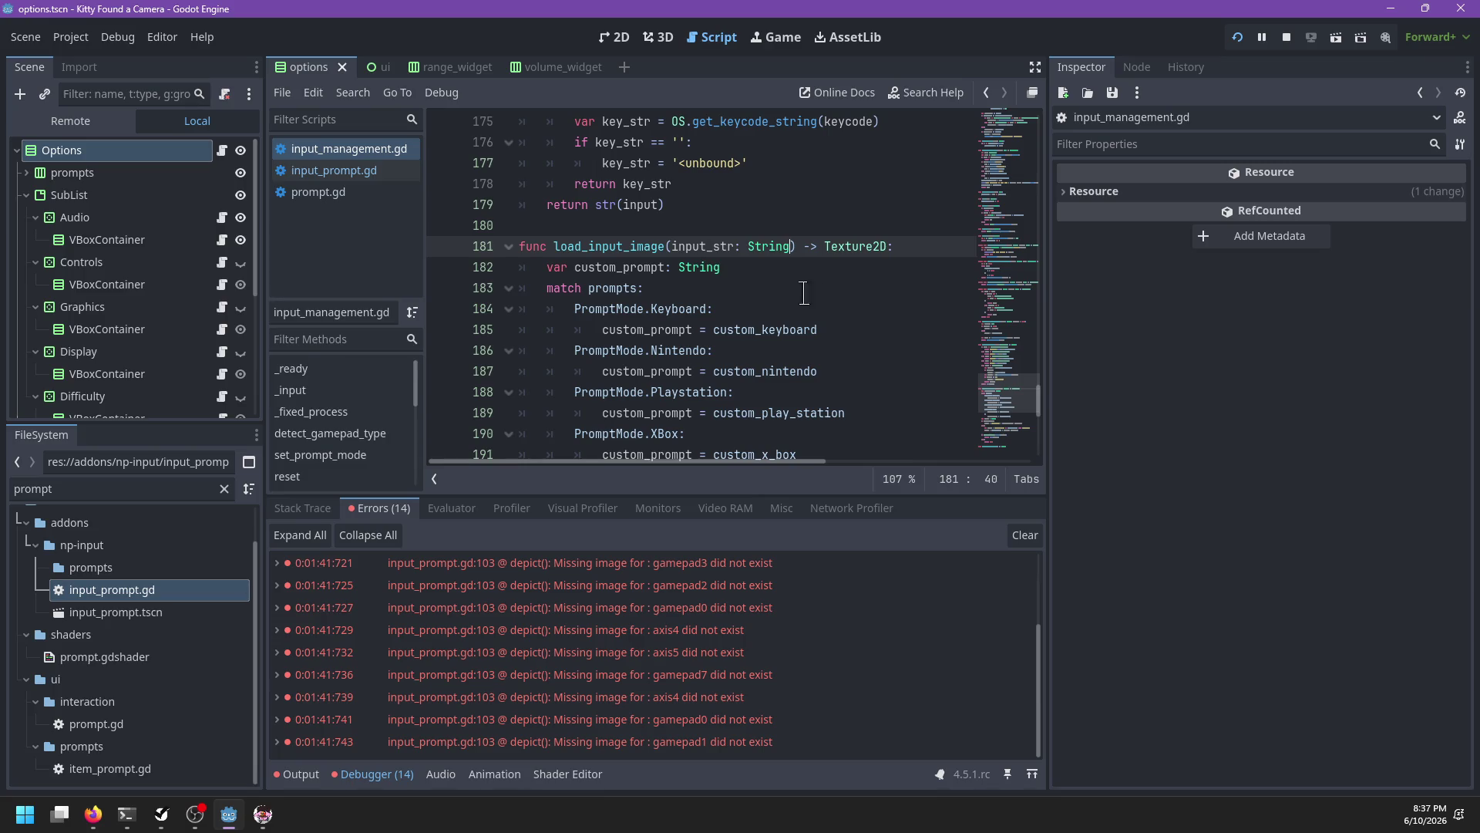
left_click(333, 170)
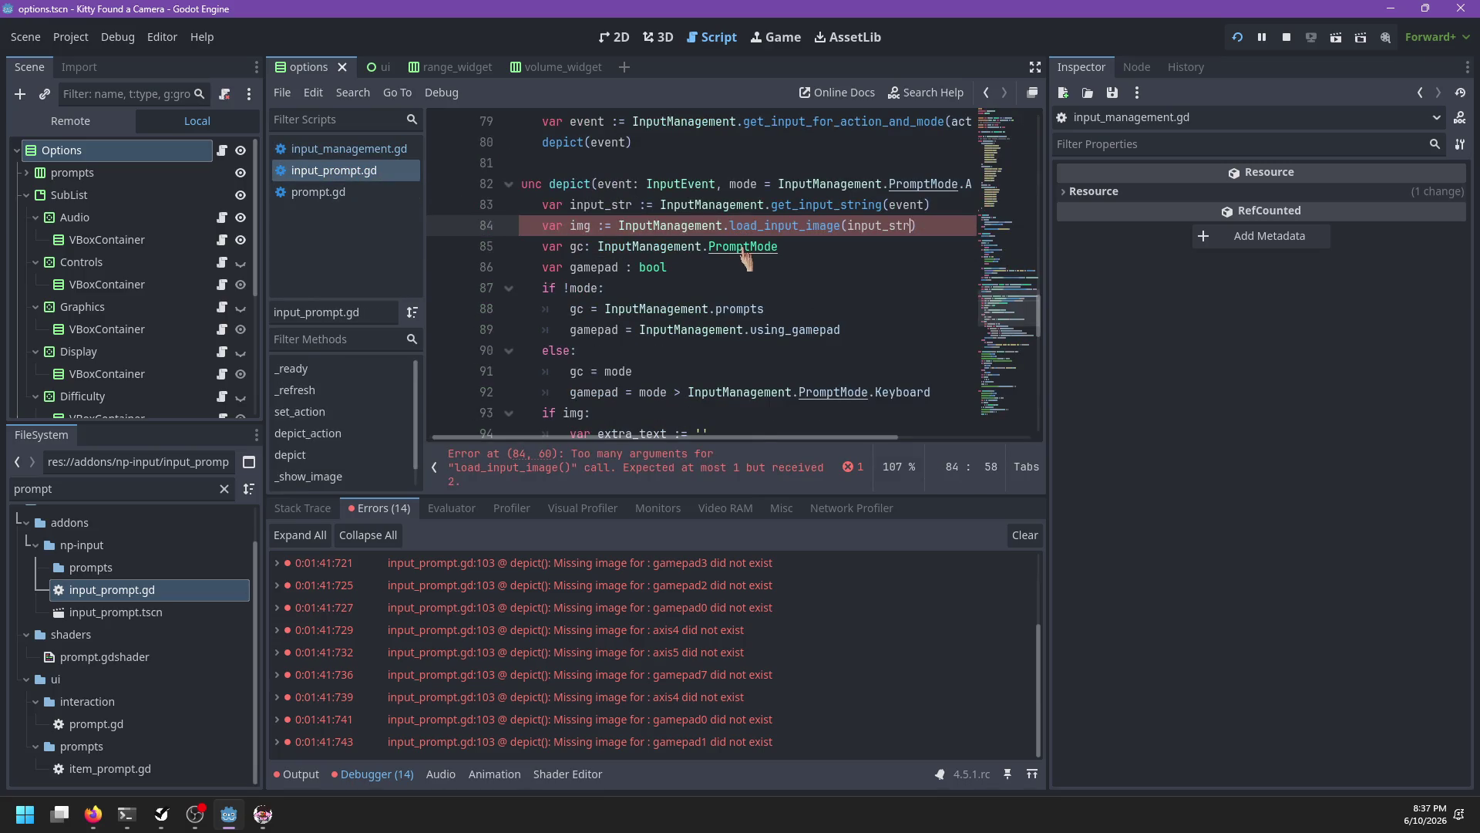
key("BackSpace")
key("BackSpace")
key("BackSpace")
Step: Make line 103's push_error format [action, input_str] instead of the action label
key("Down")
key("Down")
key("Down")
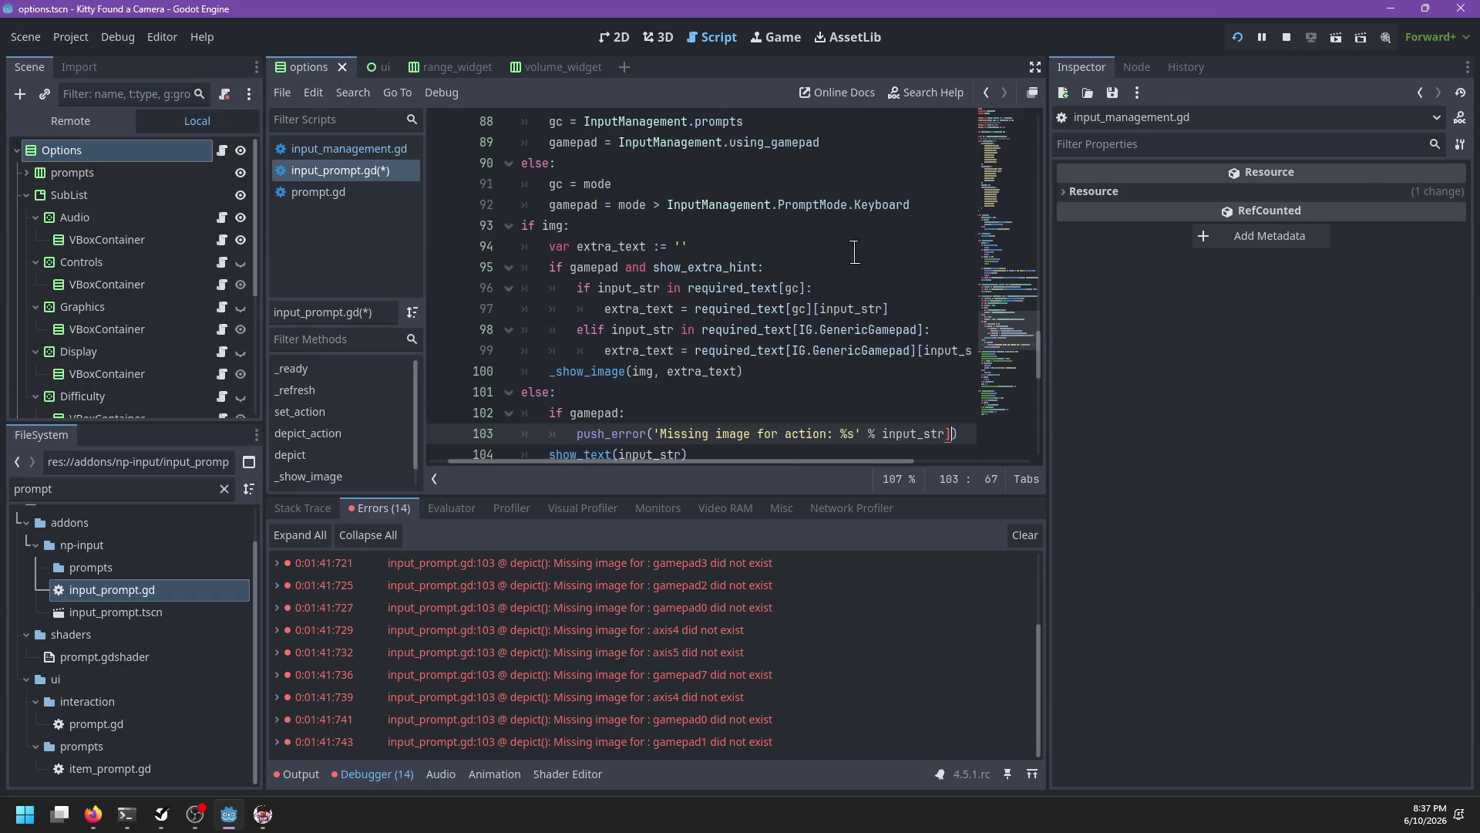
key("ctrl+Left")
type("[")
key("ctrl+Left")
key("ctrl+Left")
key("ctrl+Left")
key("ctrl+BackSpace")
key("ctrl+BackSpace")
type("action,")
scroll(852, 256, "up", 5)
scroll(848, 266, "down", 1)
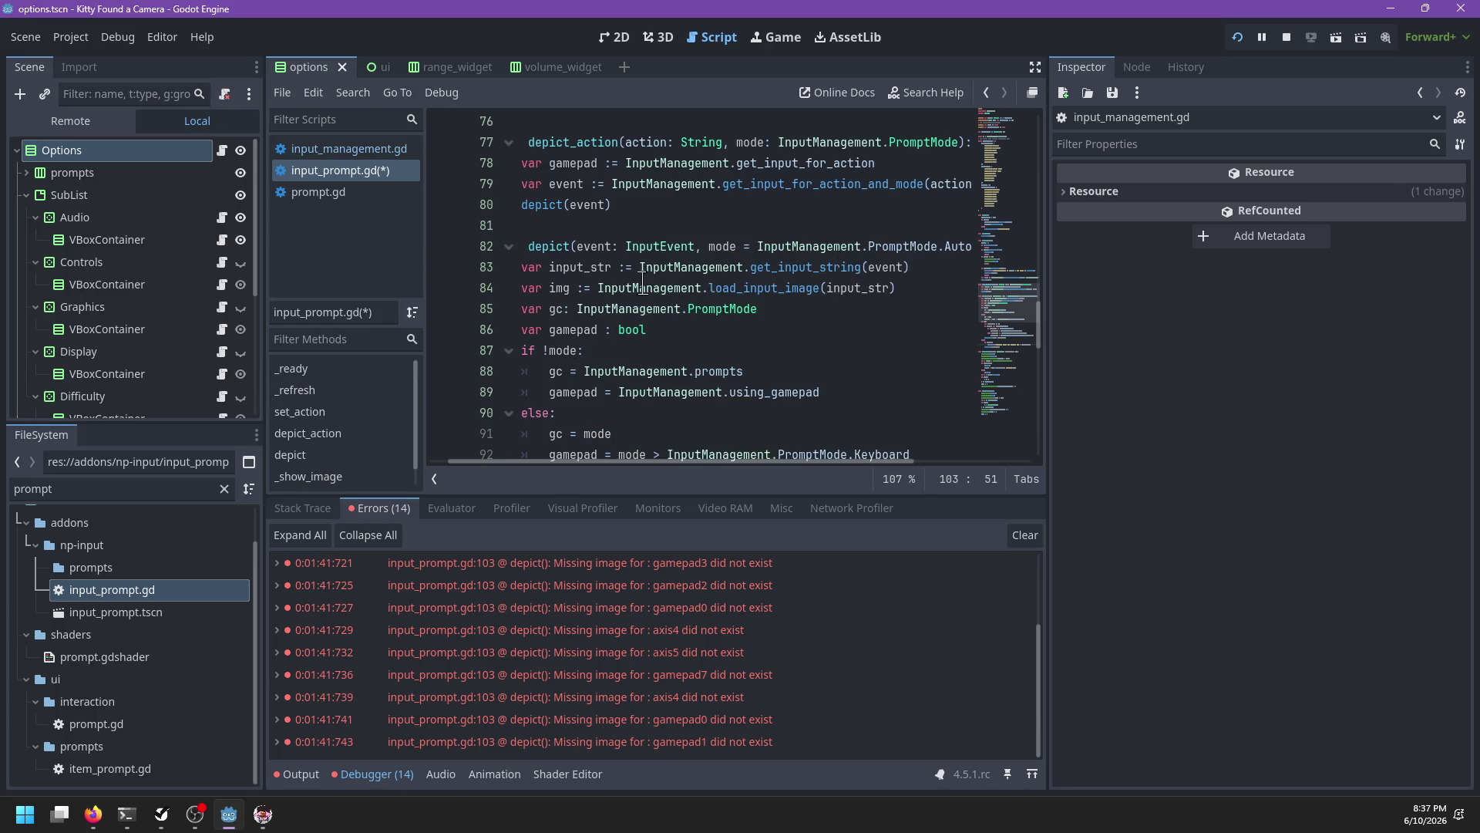
Step: Reopen the running game's Options panel to confirm controller prompts like [RT] appear
key("alt+Tab")
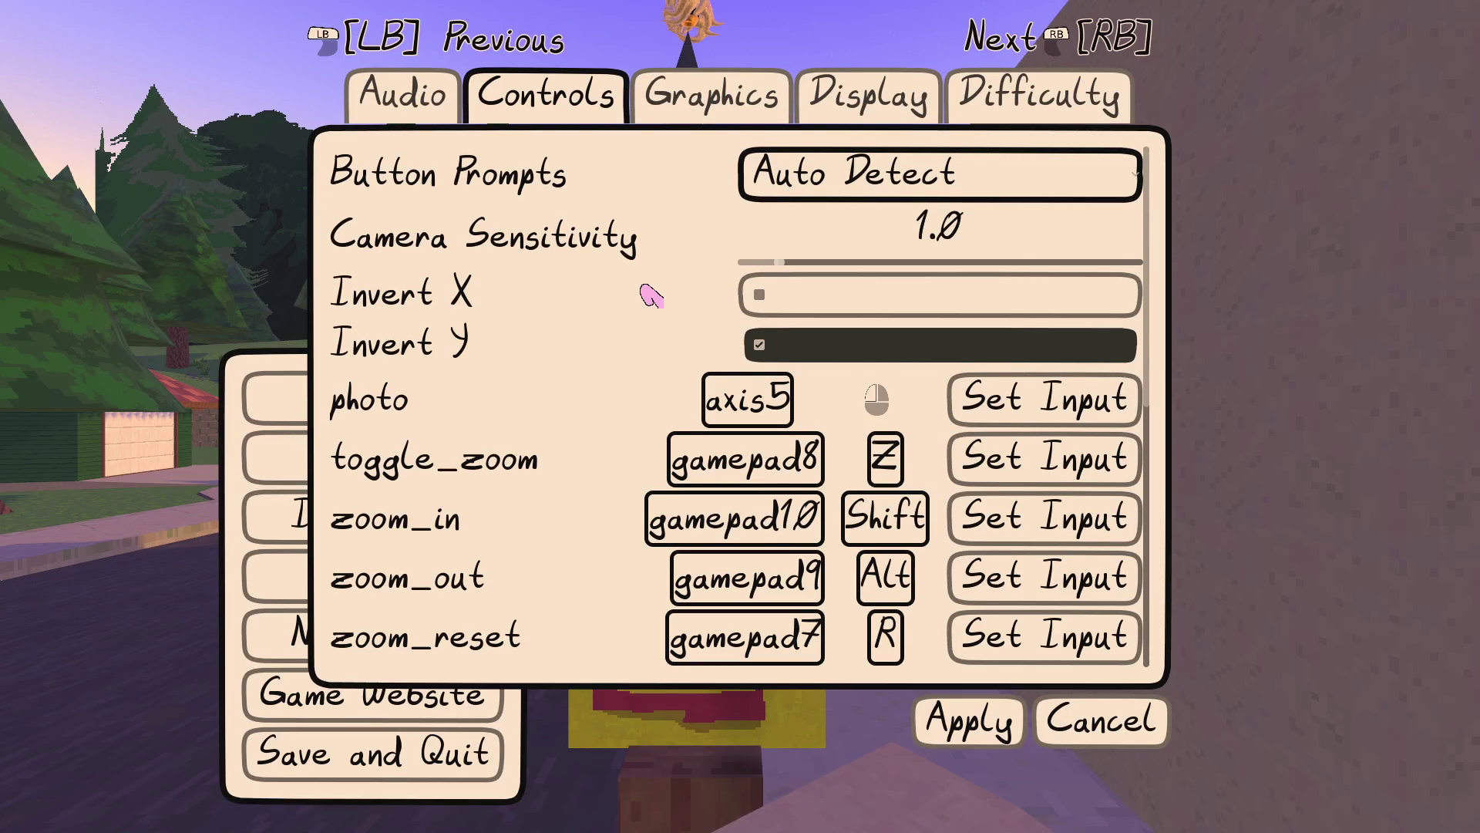
key("Escape")
key("Return")
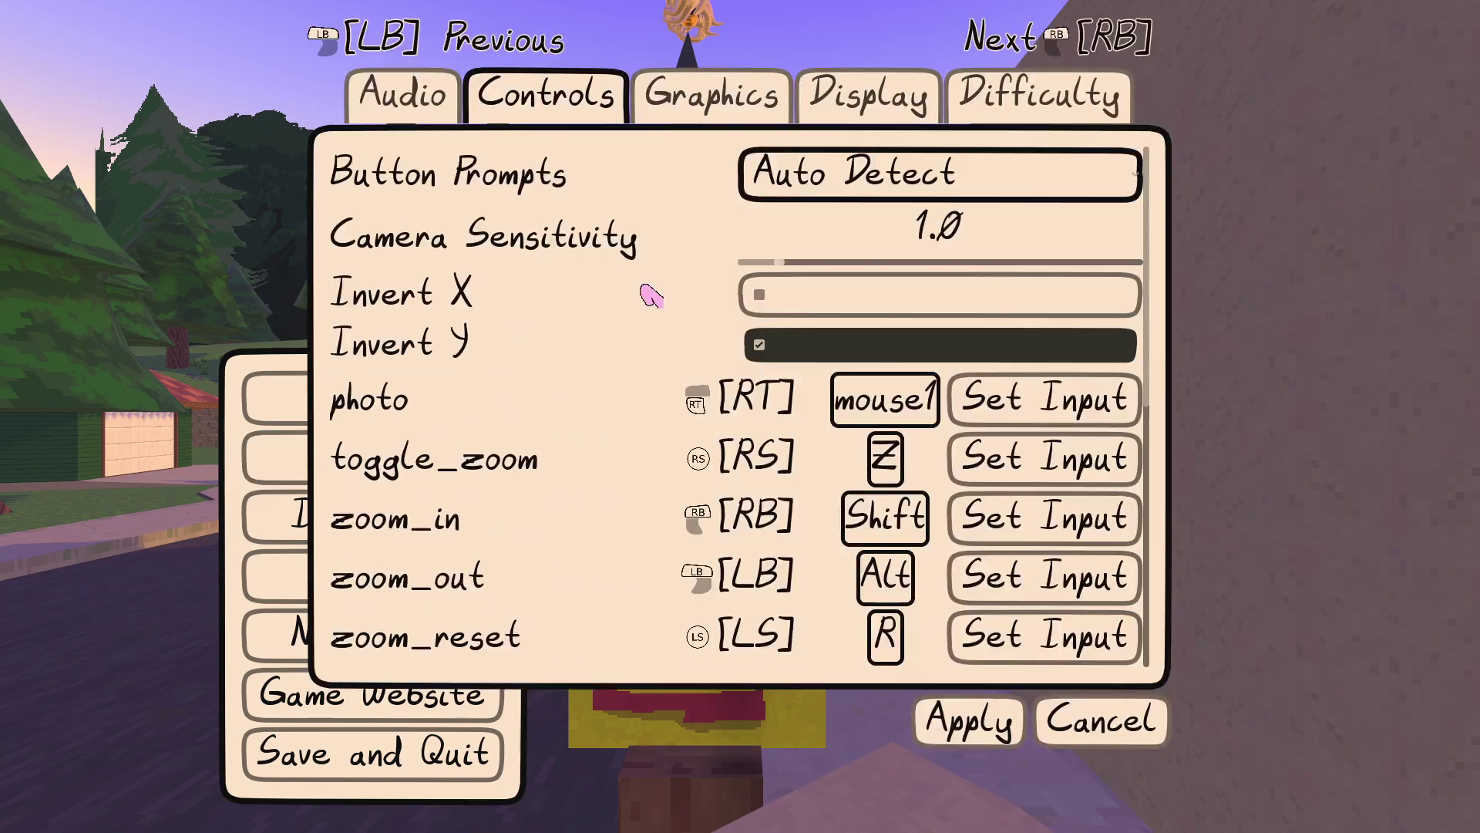
scroll(651, 294, "down", 5)
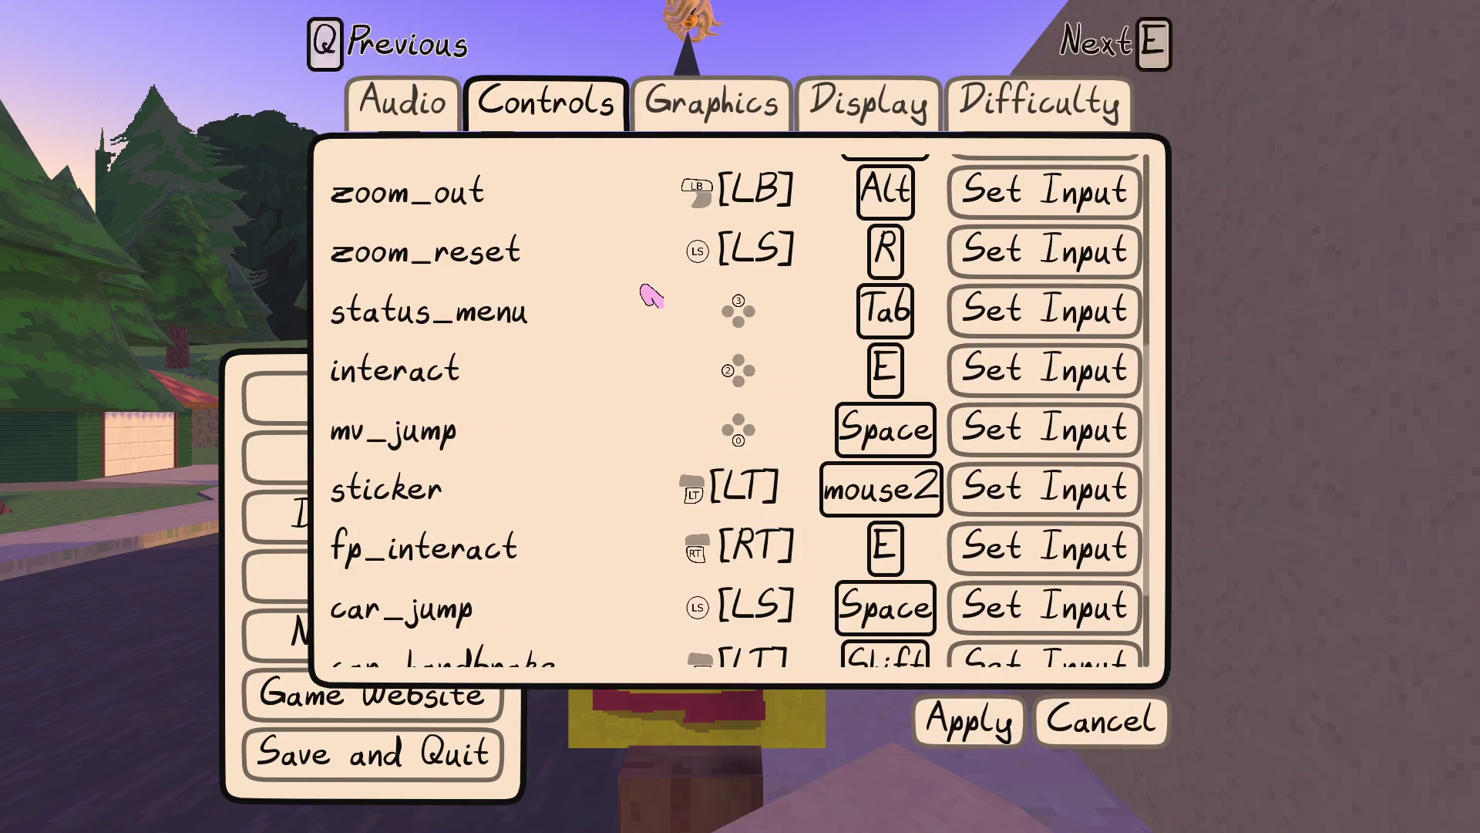
key("alt+Tab")
scroll(704, 287, "right", 3)
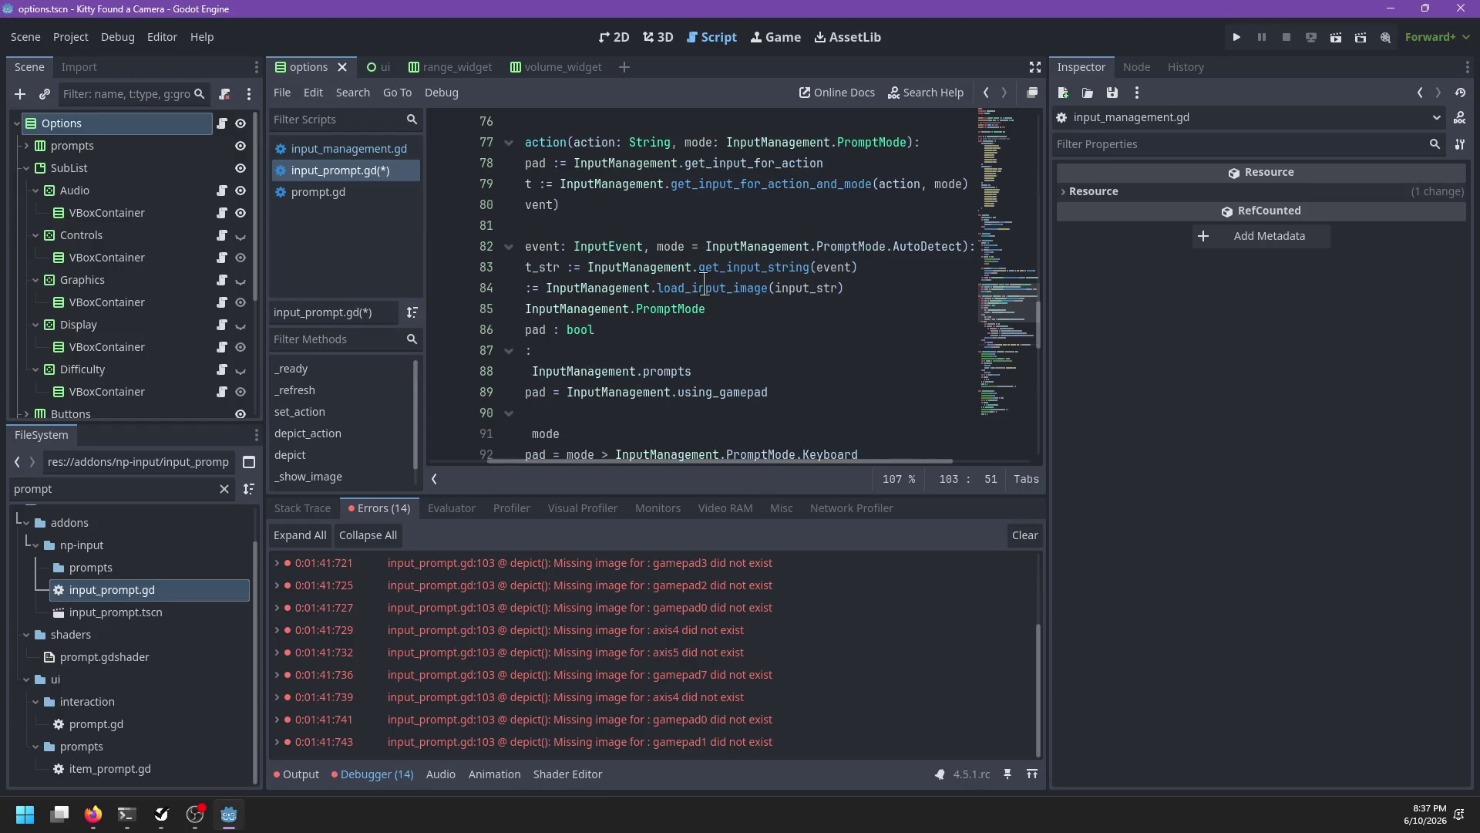
Step: Leave line 84 calling load_input_image(input_str) by discarding a stray comma after input_str
scroll(703, 288, "left", 3)
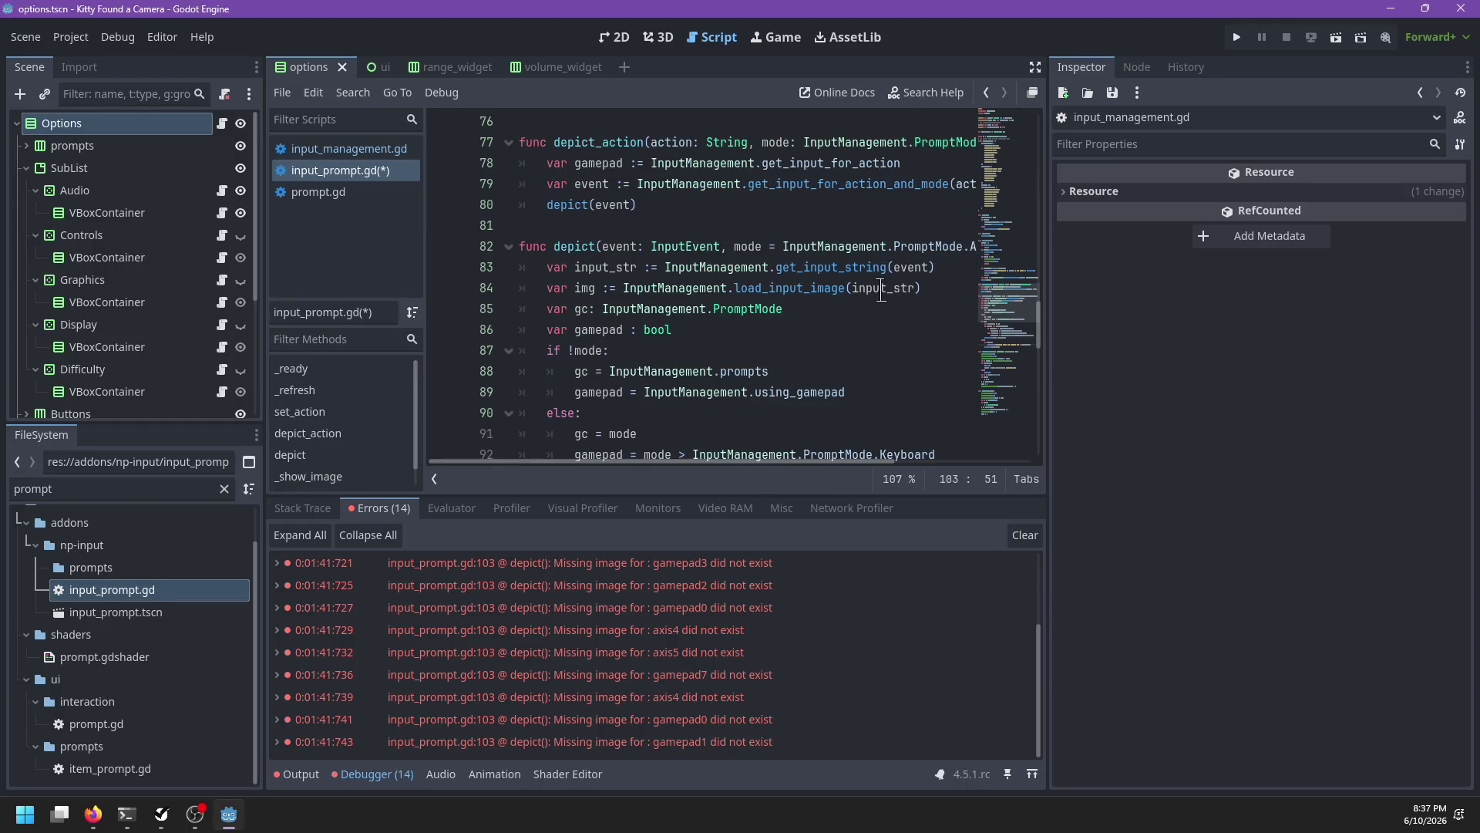
left_click(921, 287)
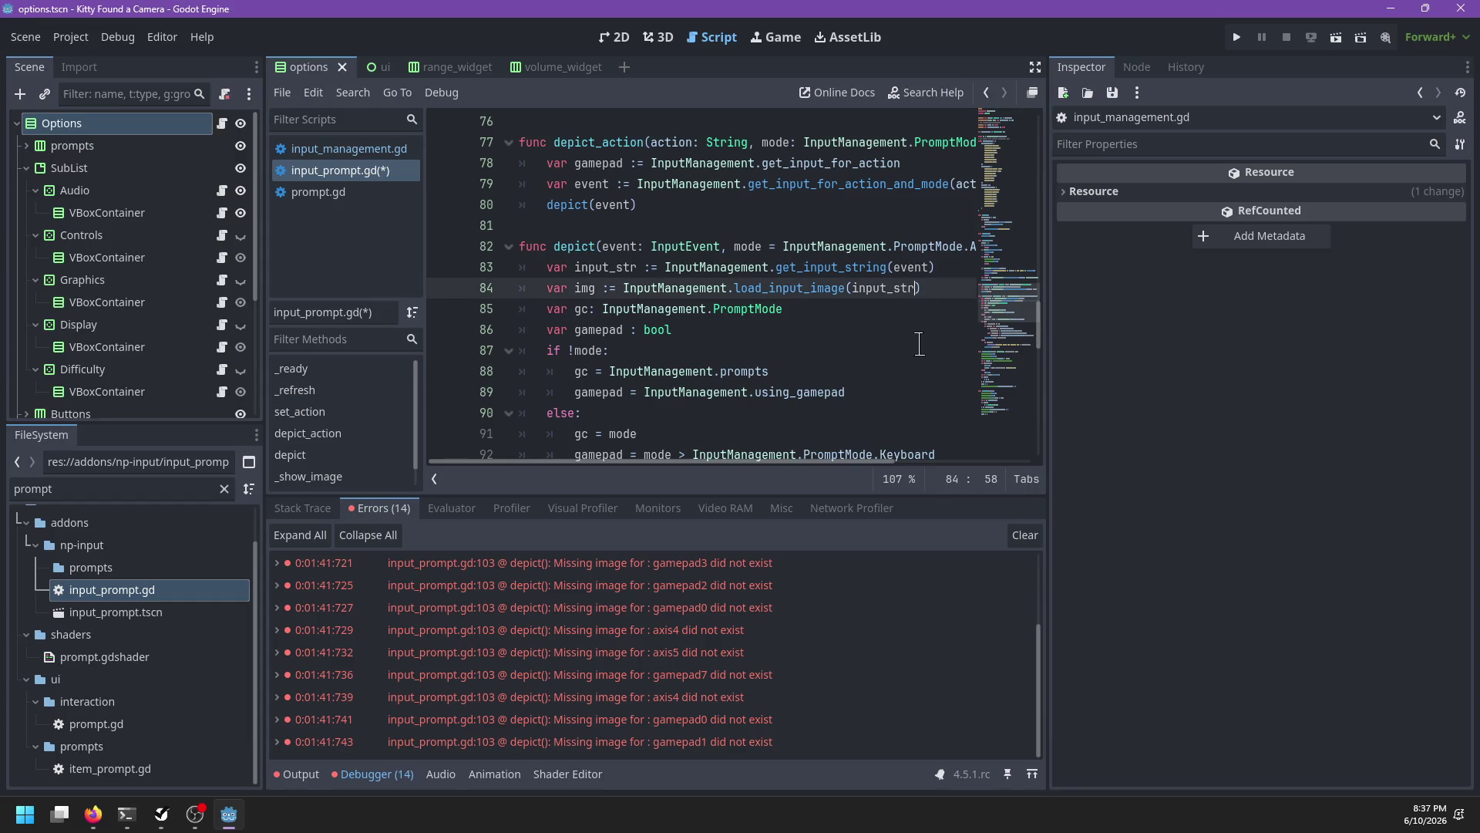
type(",")
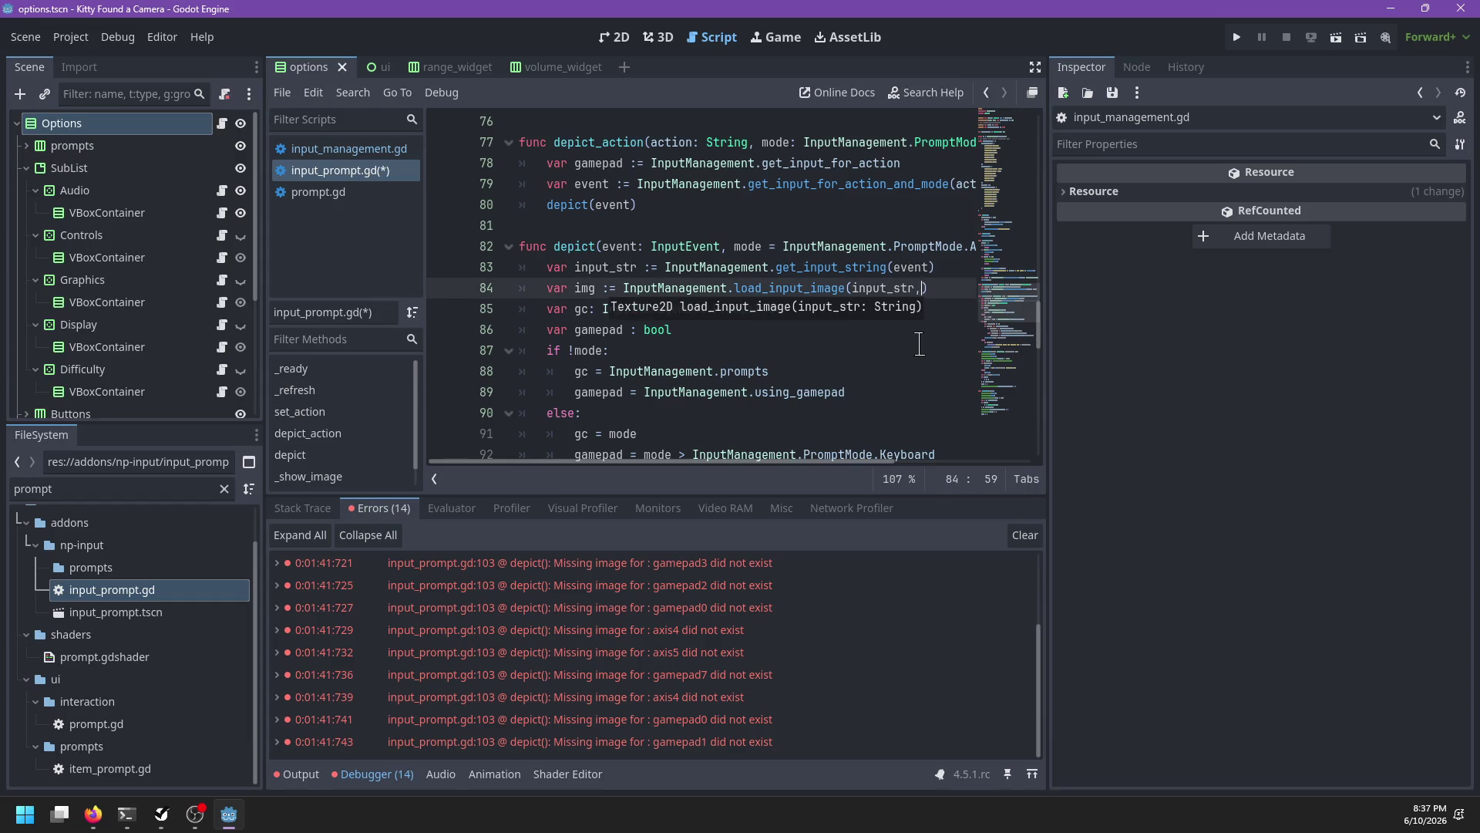
key("Escape")
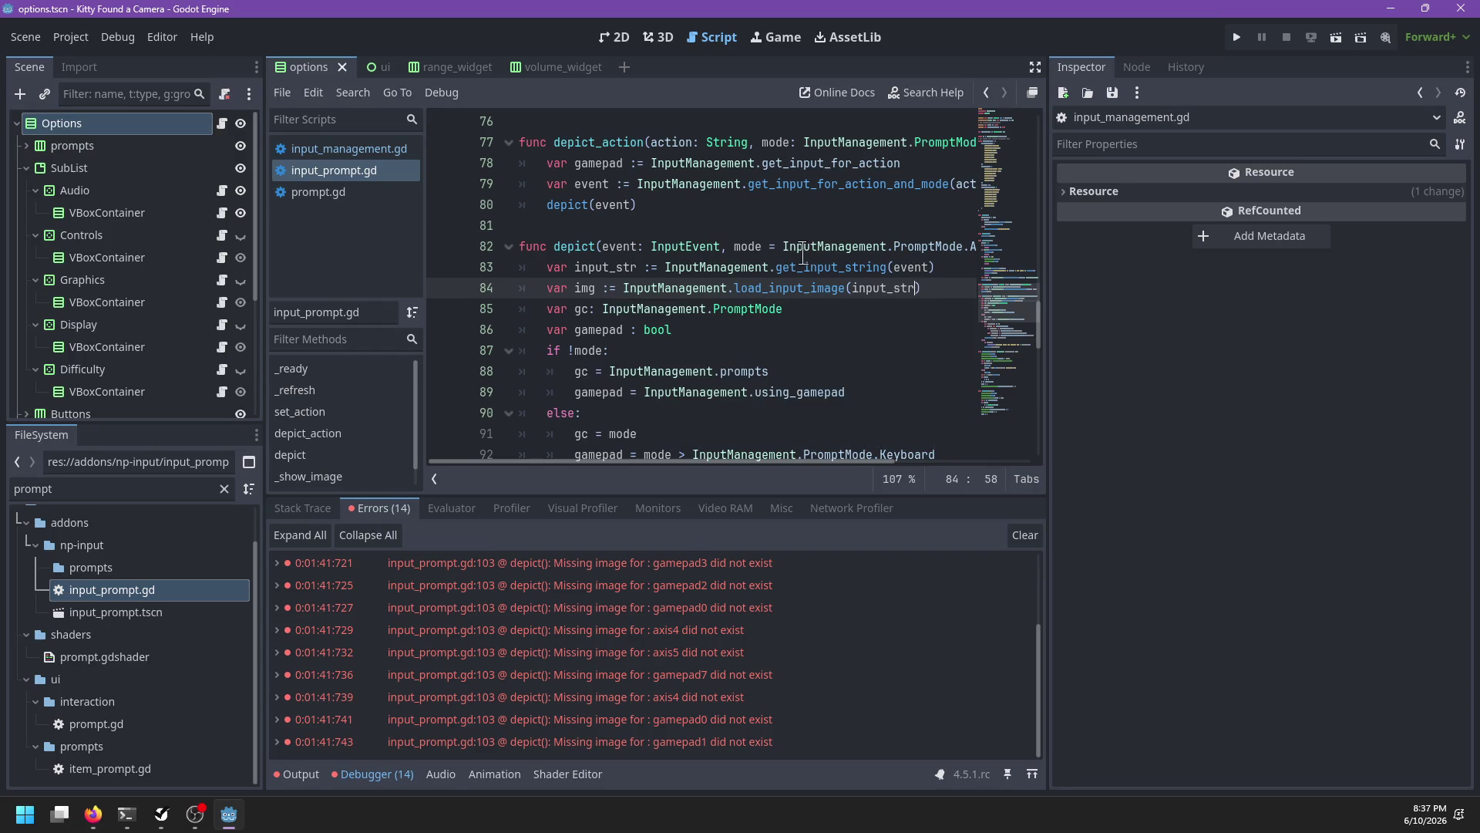
Step: Jump to load_input_image's definition and highlight every use of custom_prompt
left_click(788, 290, "ctrl")
scroll(794, 293, "down", 2)
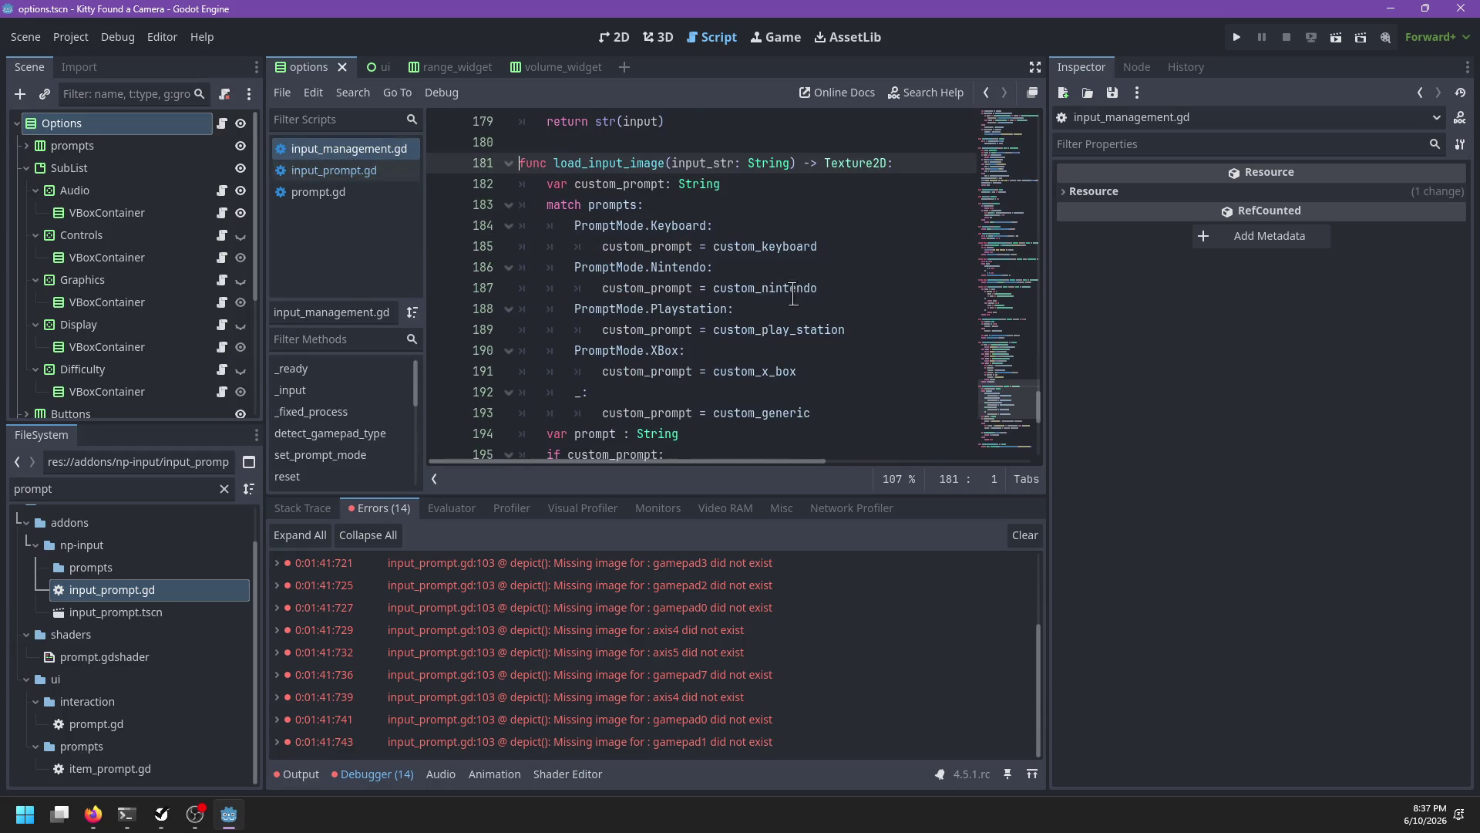
left_click(764, 184)
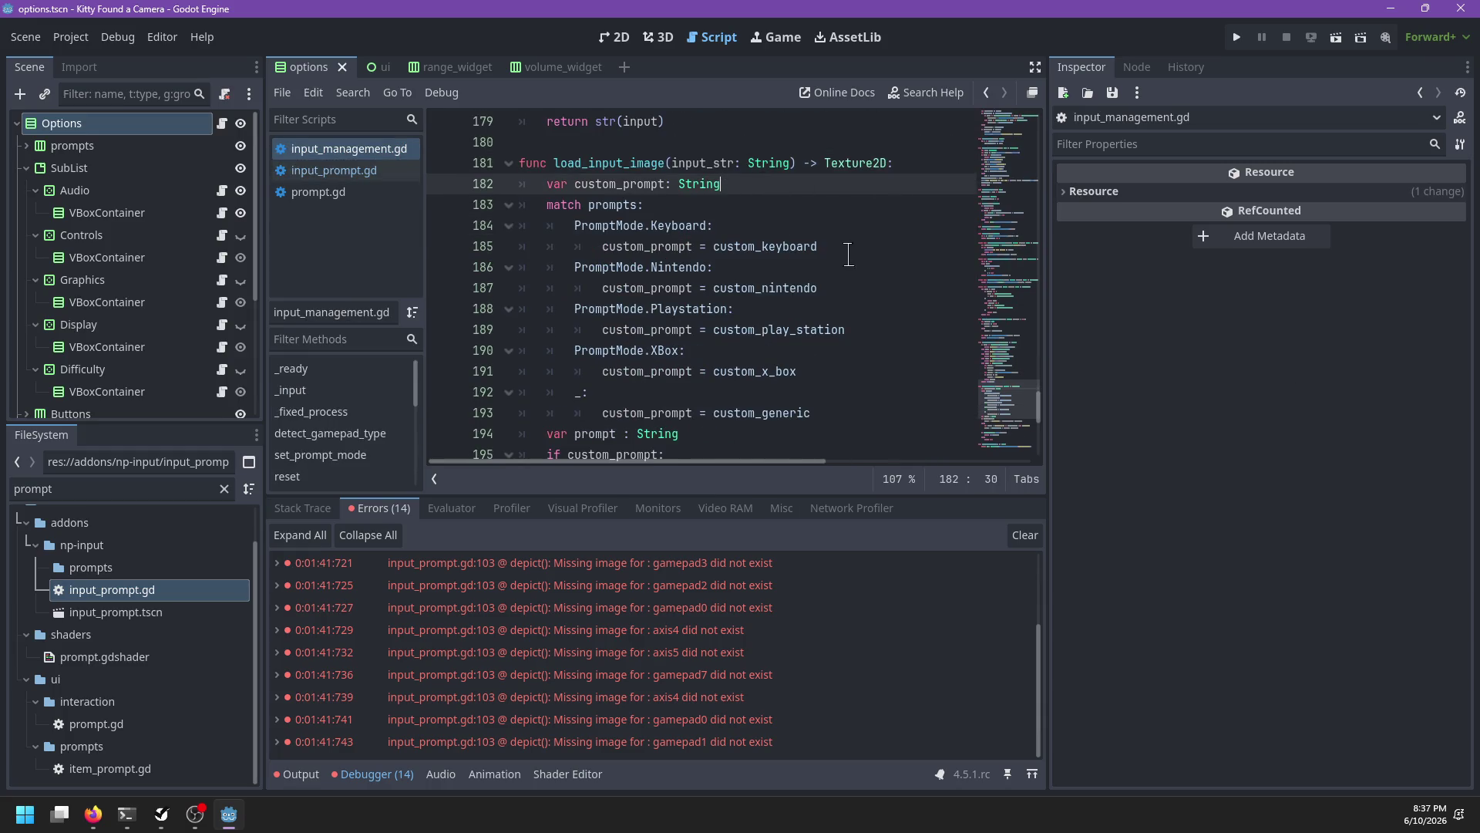
scroll(849, 255, "down", 2)
scroll(849, 255, "up", 2)
scroll(849, 255, "down", 2)
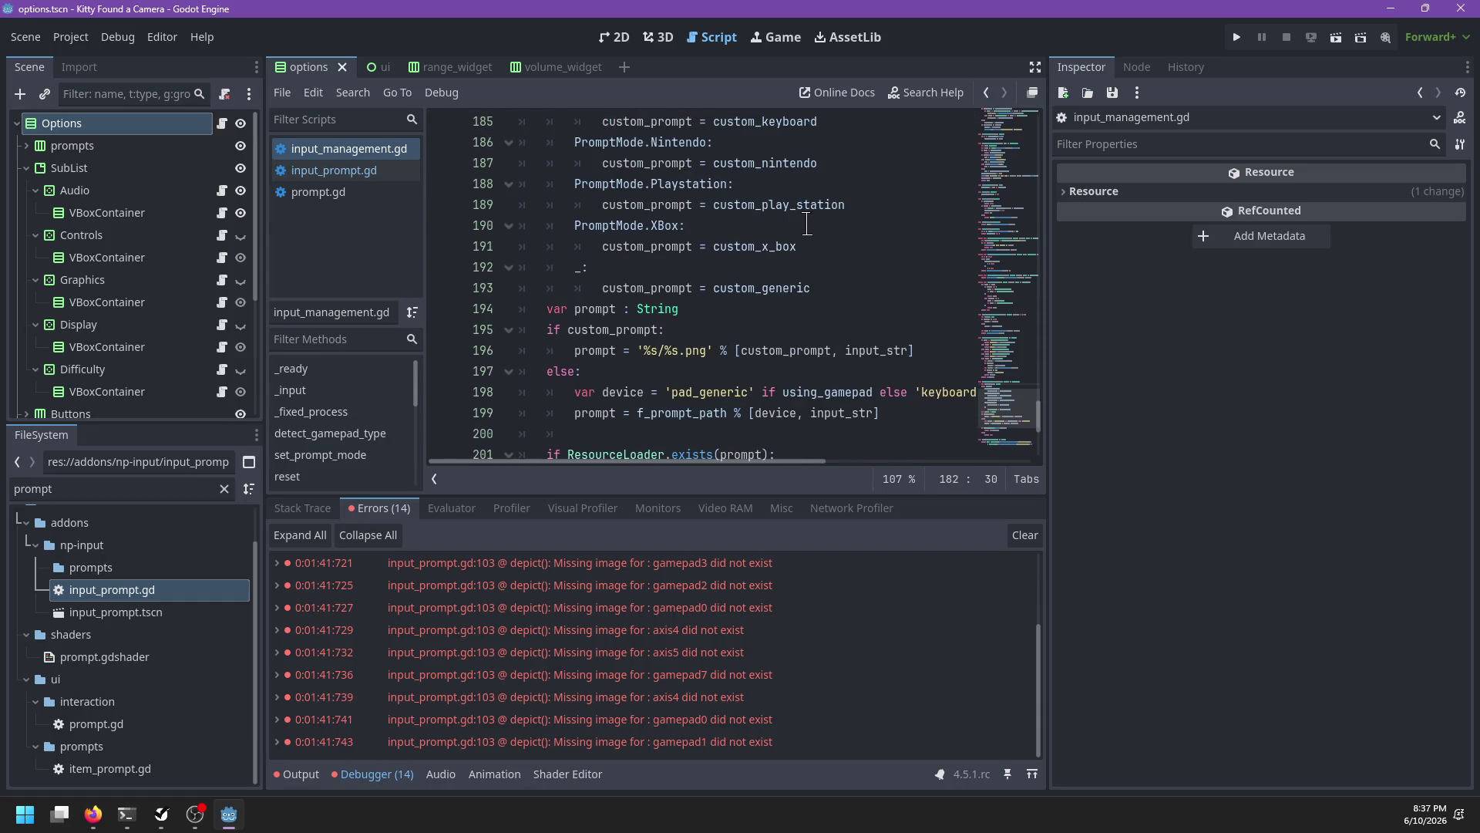
scroll(807, 225, "up", 1)
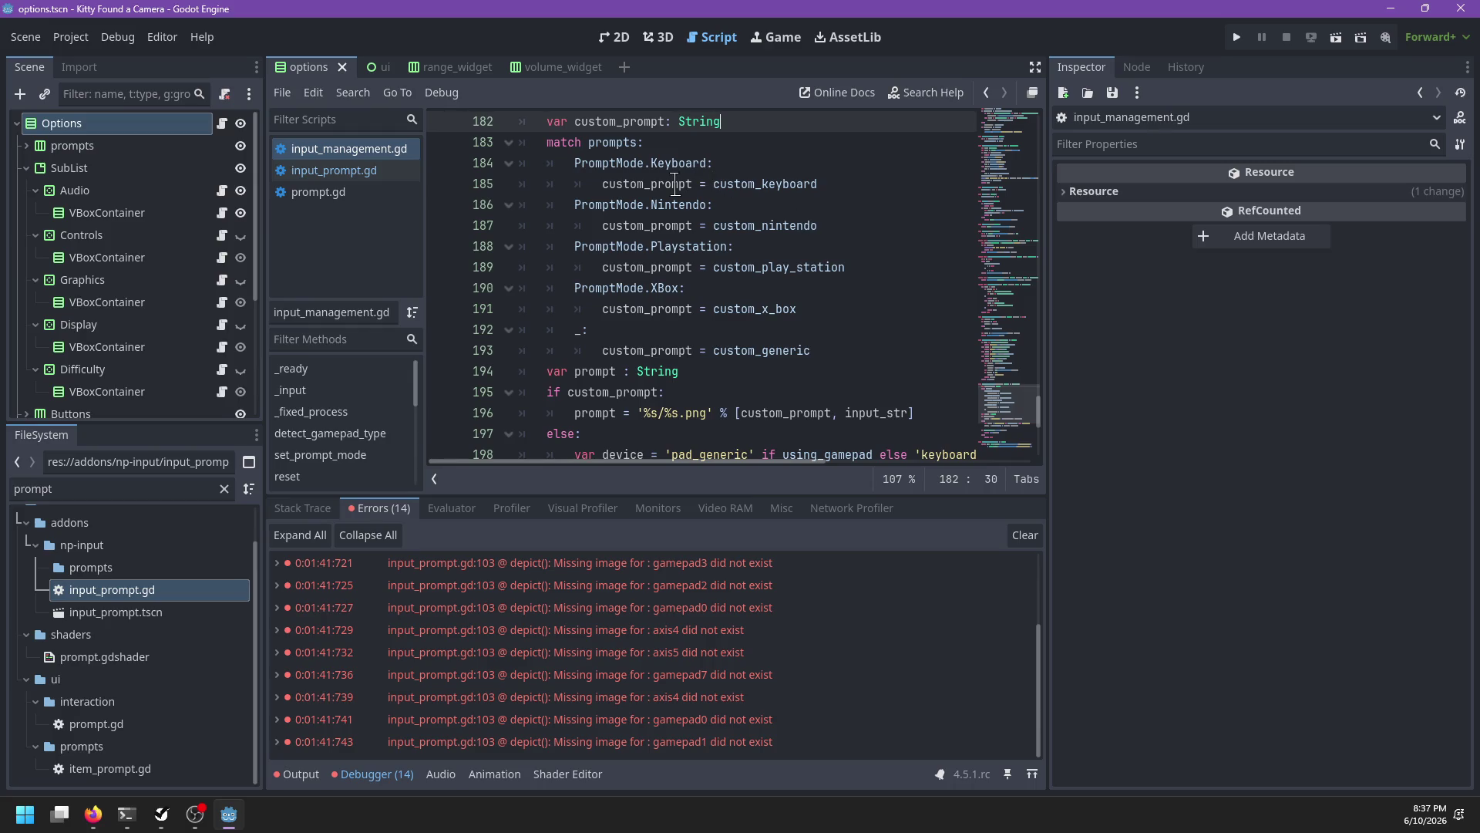
double_click(676, 184)
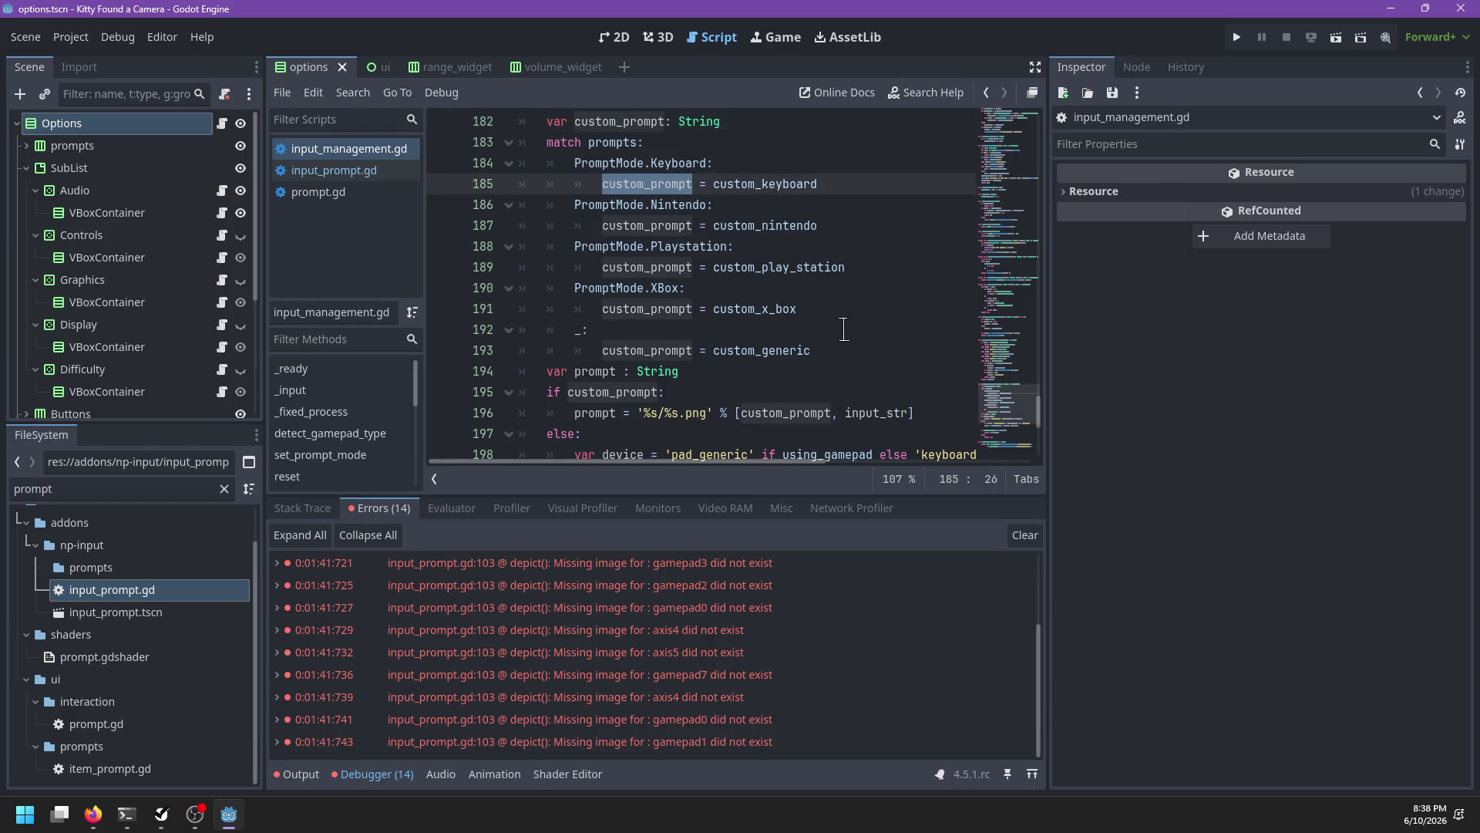
scroll(849, 329, "down", 1)
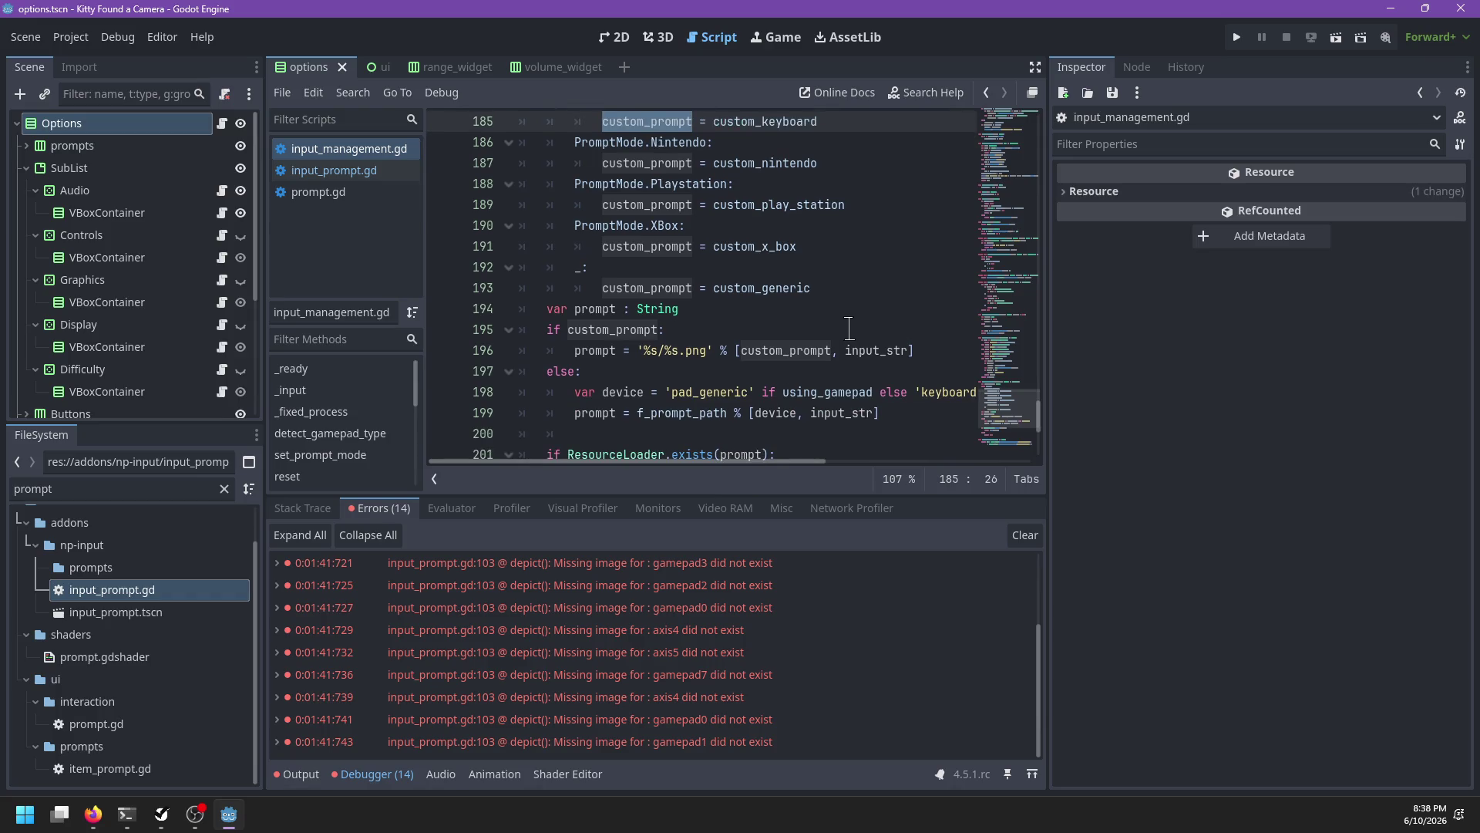
scroll(849, 329, "up", 4)
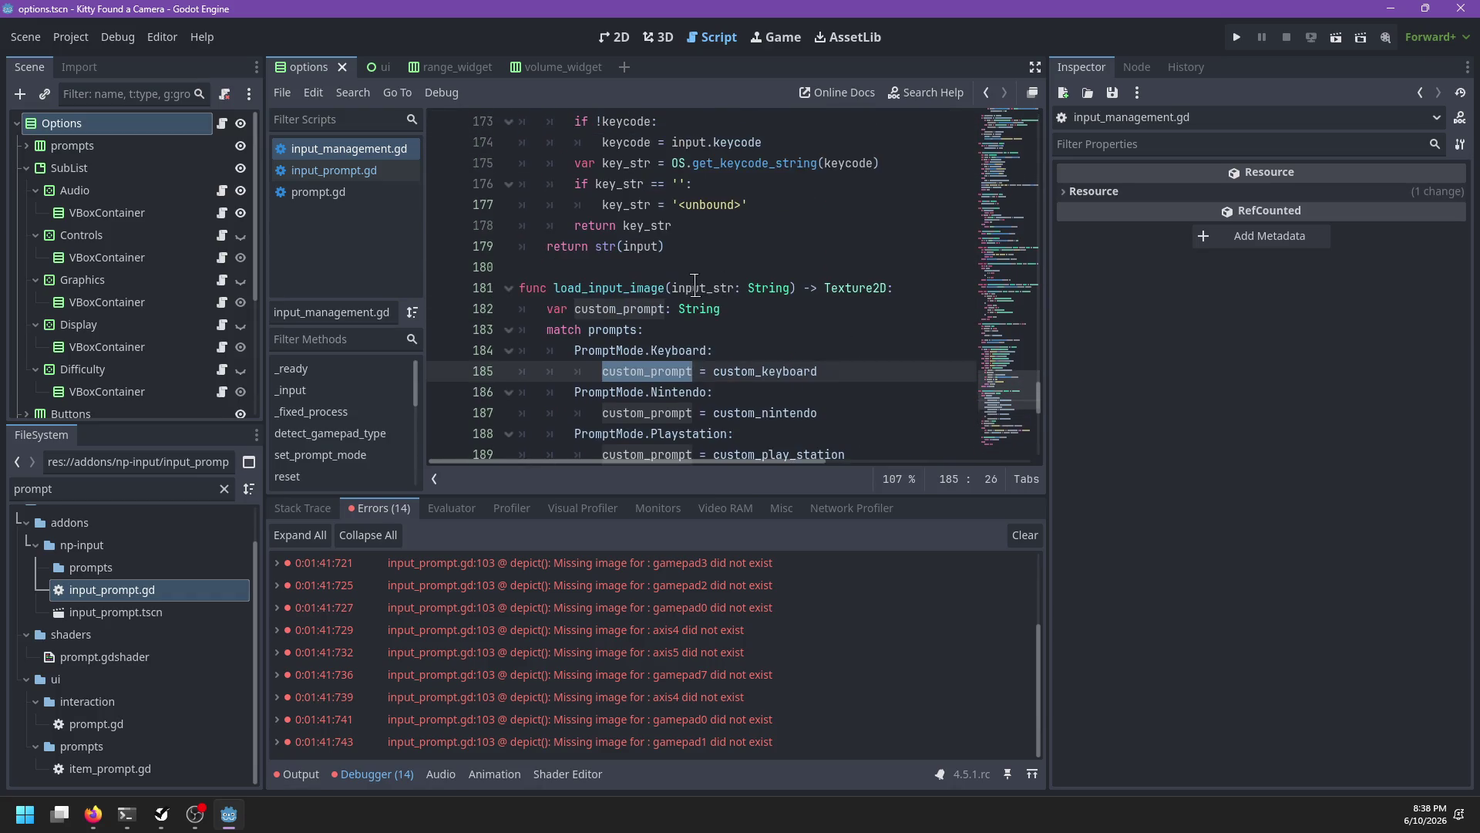
Step: Highlight and trace every use of input_str through the match block
double_click(699, 287)
scroll(851, 319, "down", 6)
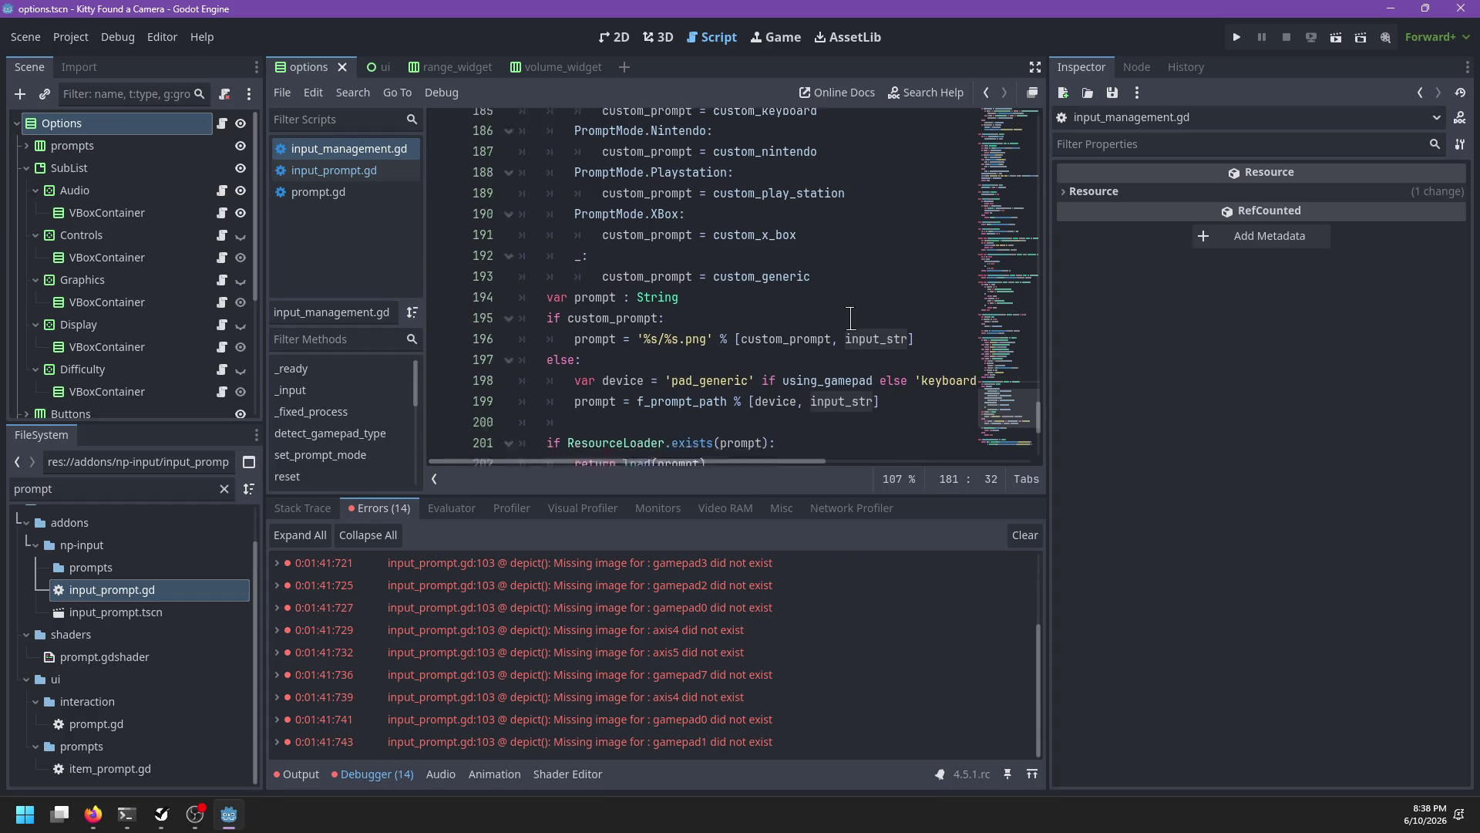
scroll(851, 318, "up", 4)
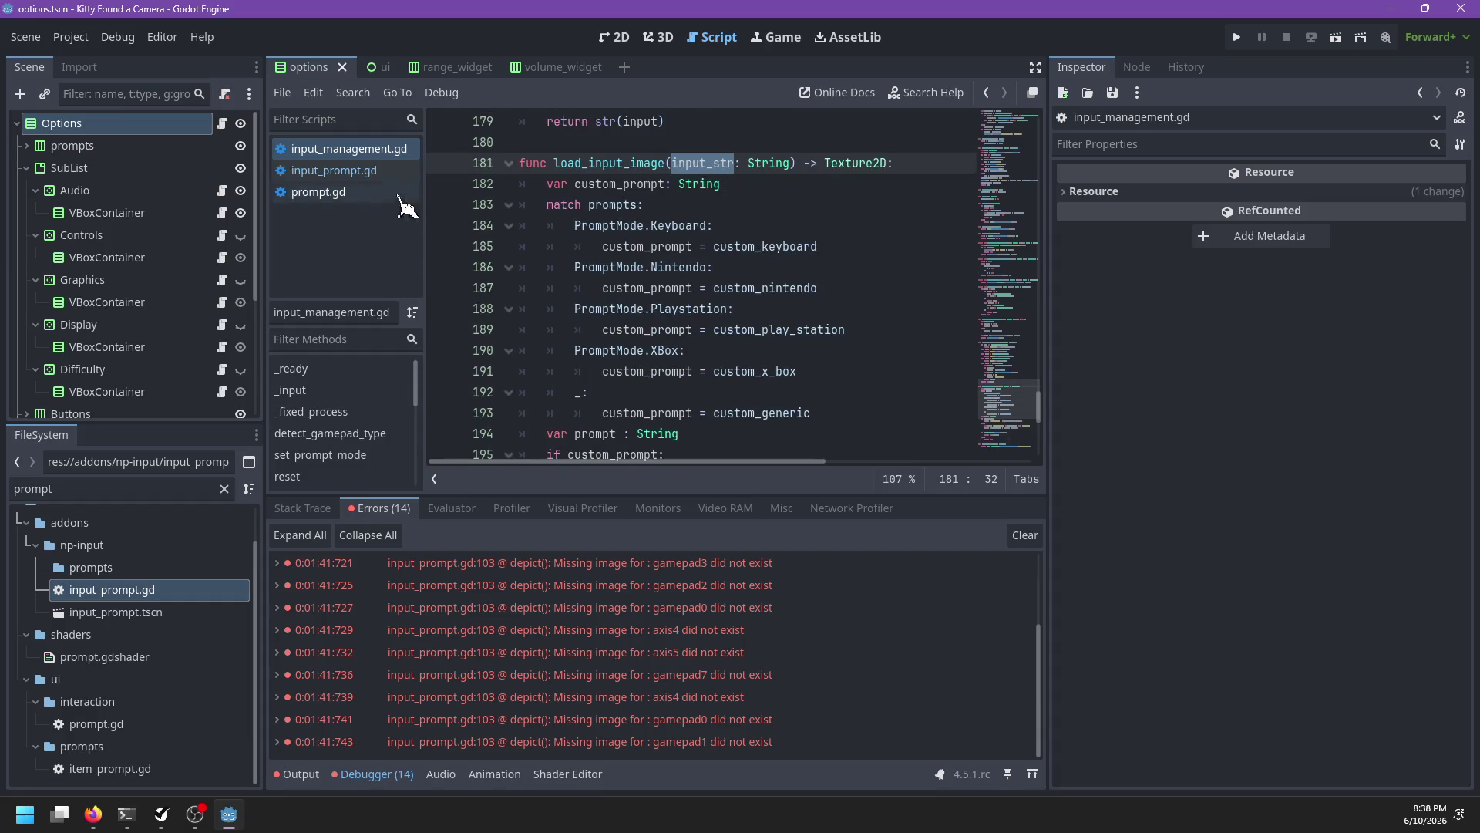
scroll(779, 373, "up", 6)
scroll(779, 373, "up", 2)
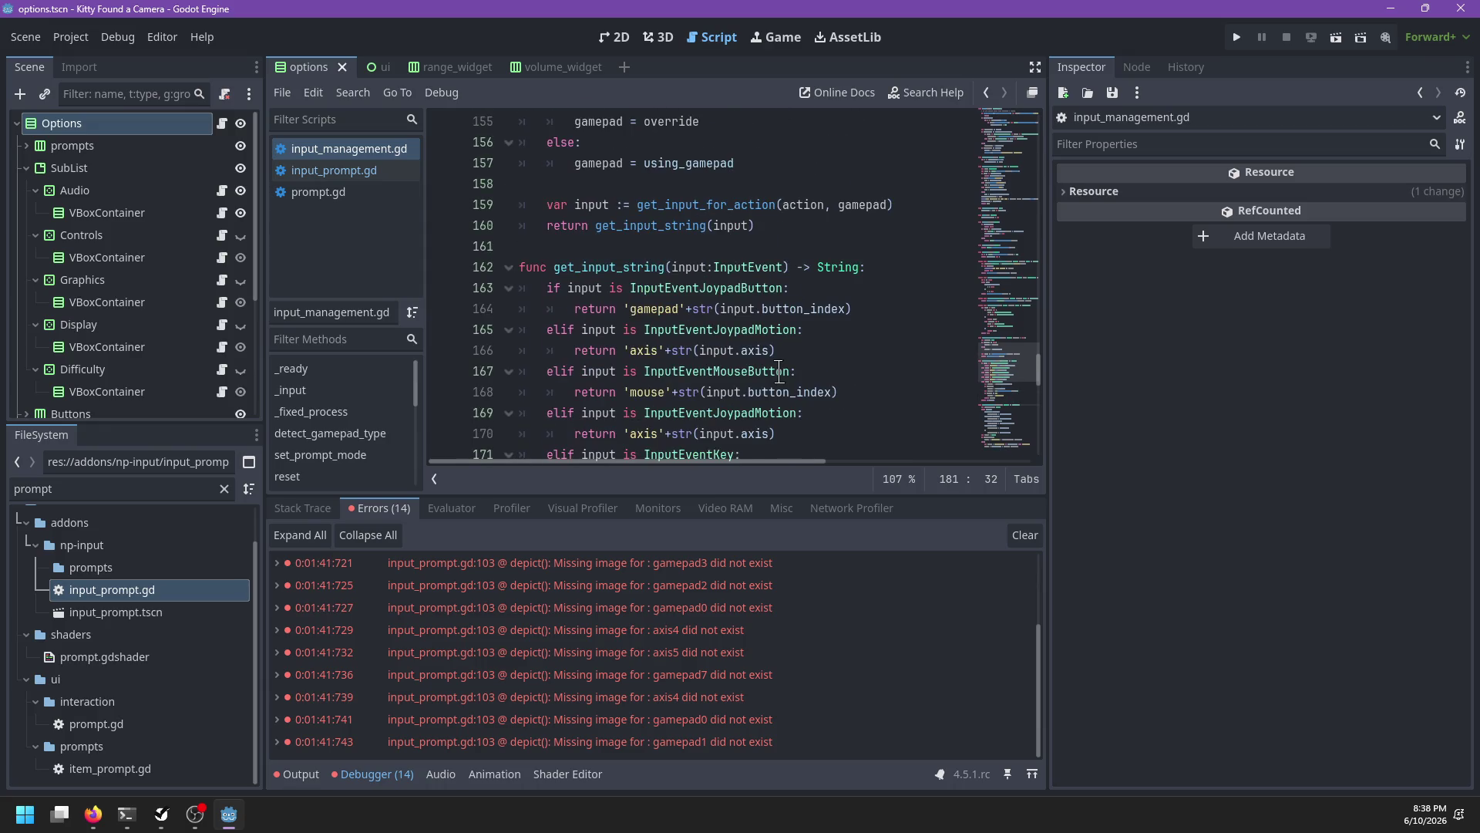
Step: Compare image loading in input_prompt.gd, then return to the custom_prompt declaration in input_management.gd
left_click(370, 172)
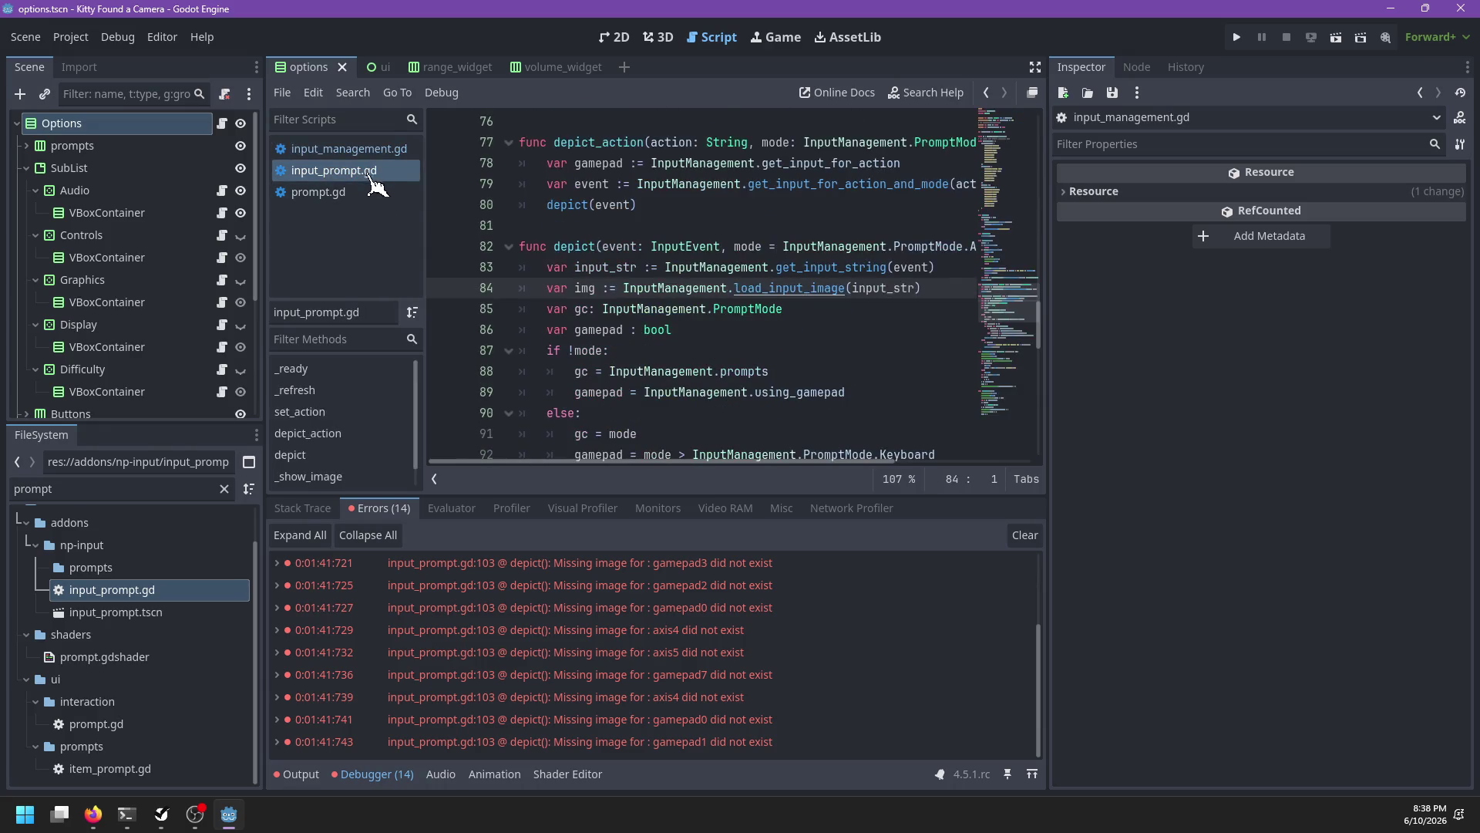
scroll(652, 309, "down", 1)
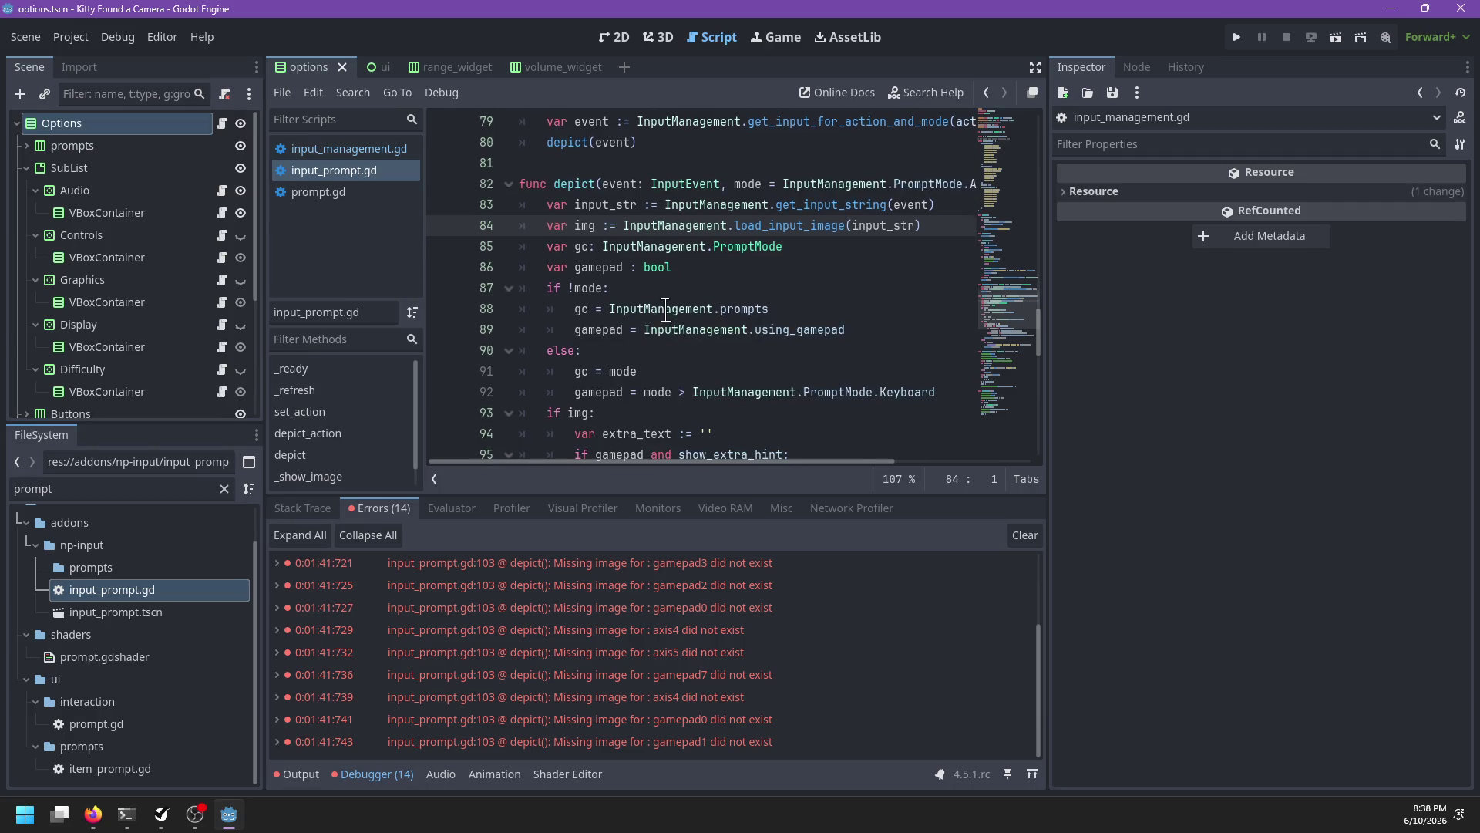
scroll(675, 315, "right", 2)
scroll(682, 315, "left", 2)
scroll(682, 312, "right", 2)
scroll(680, 312, "left", 2)
left_click(390, 151)
scroll(807, 354, "down", 5)
scroll(807, 355, "down", 3)
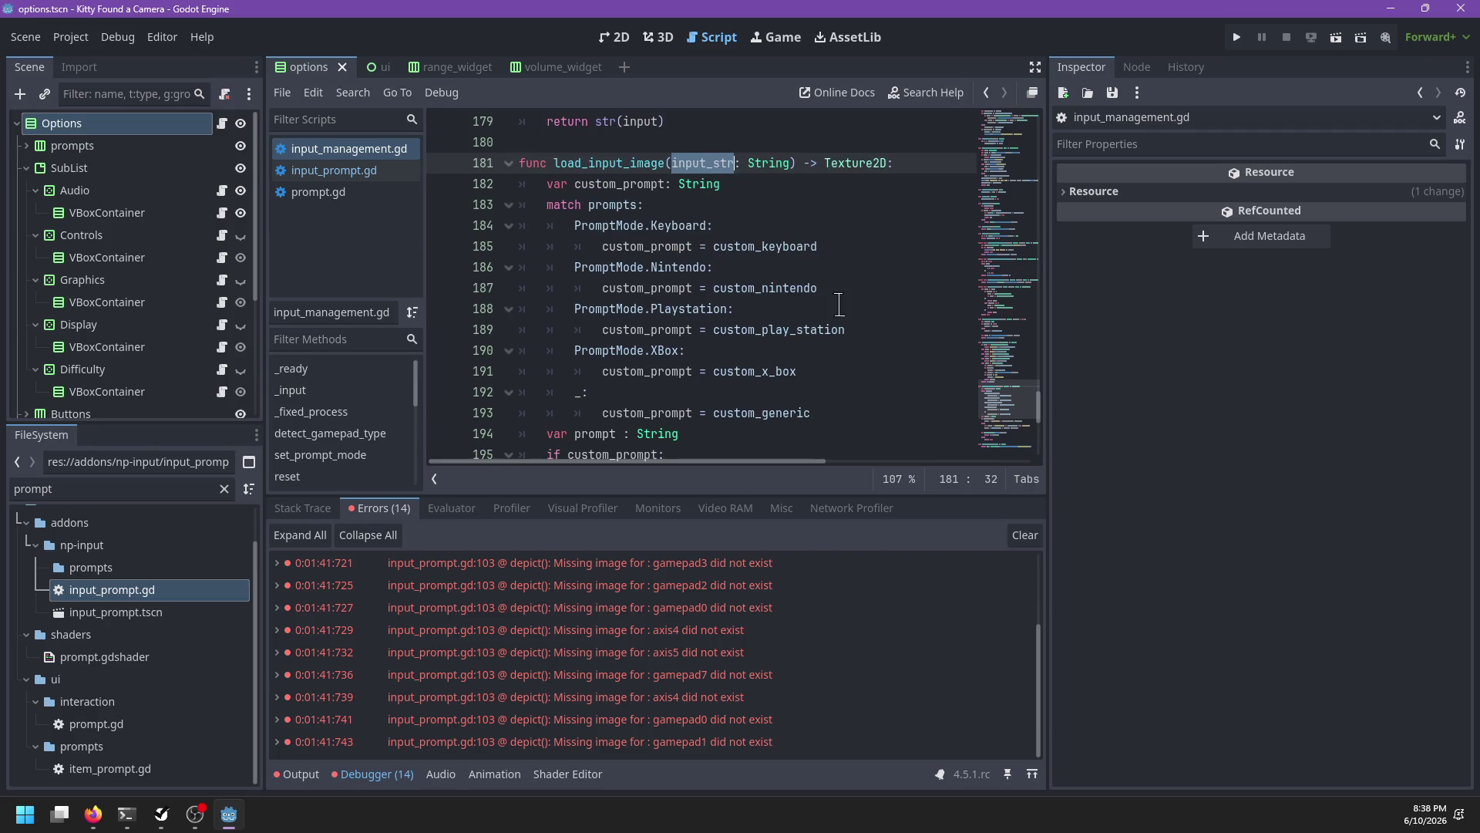
left_click(821, 187)
Step: Start an 'if input_str.begins_with' condition at function-body level above the match
key("Return")
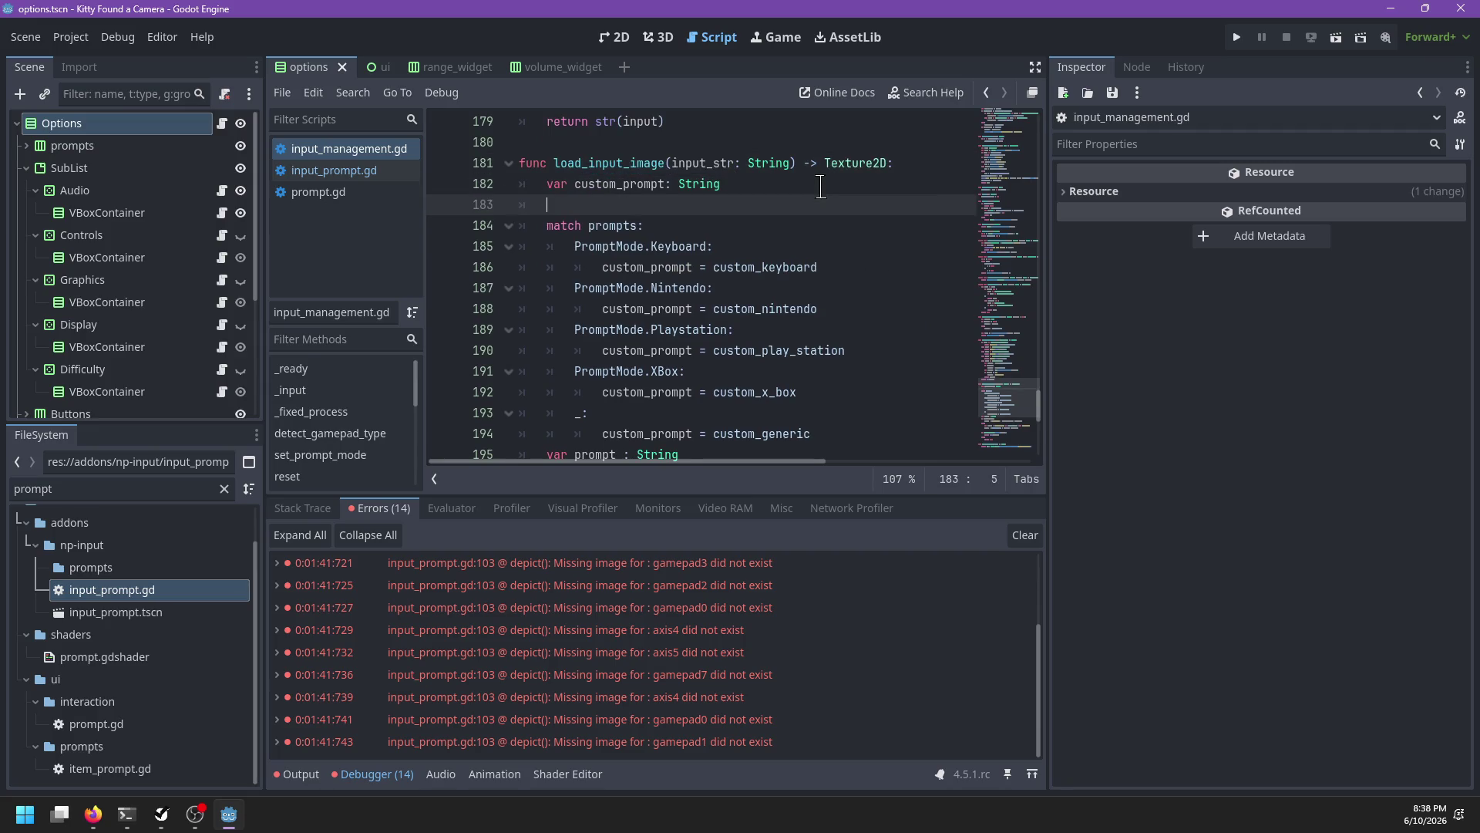
key("BackSpace")
scroll(787, 371, "down", 1)
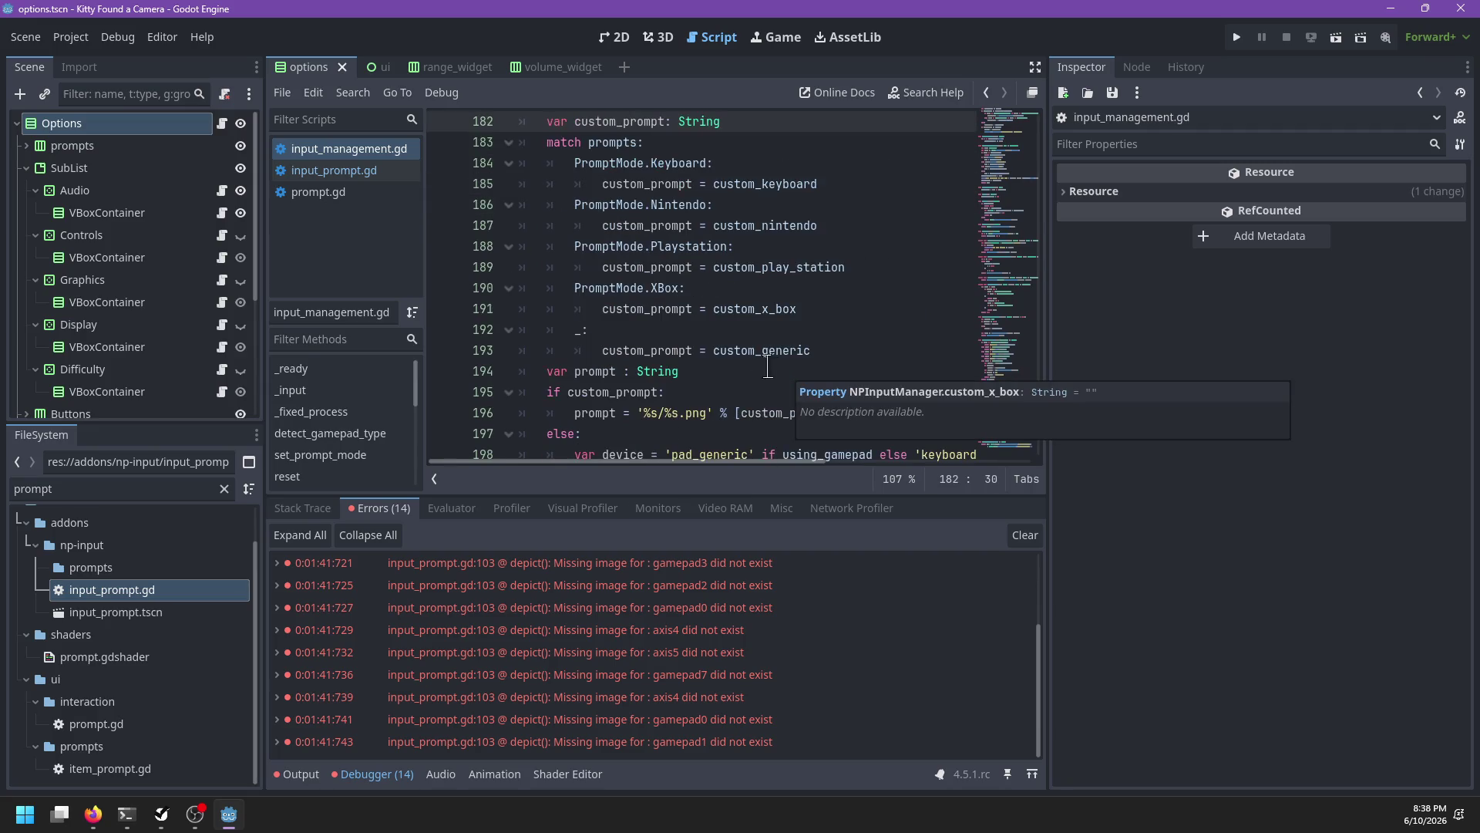
left_click(761, 160)
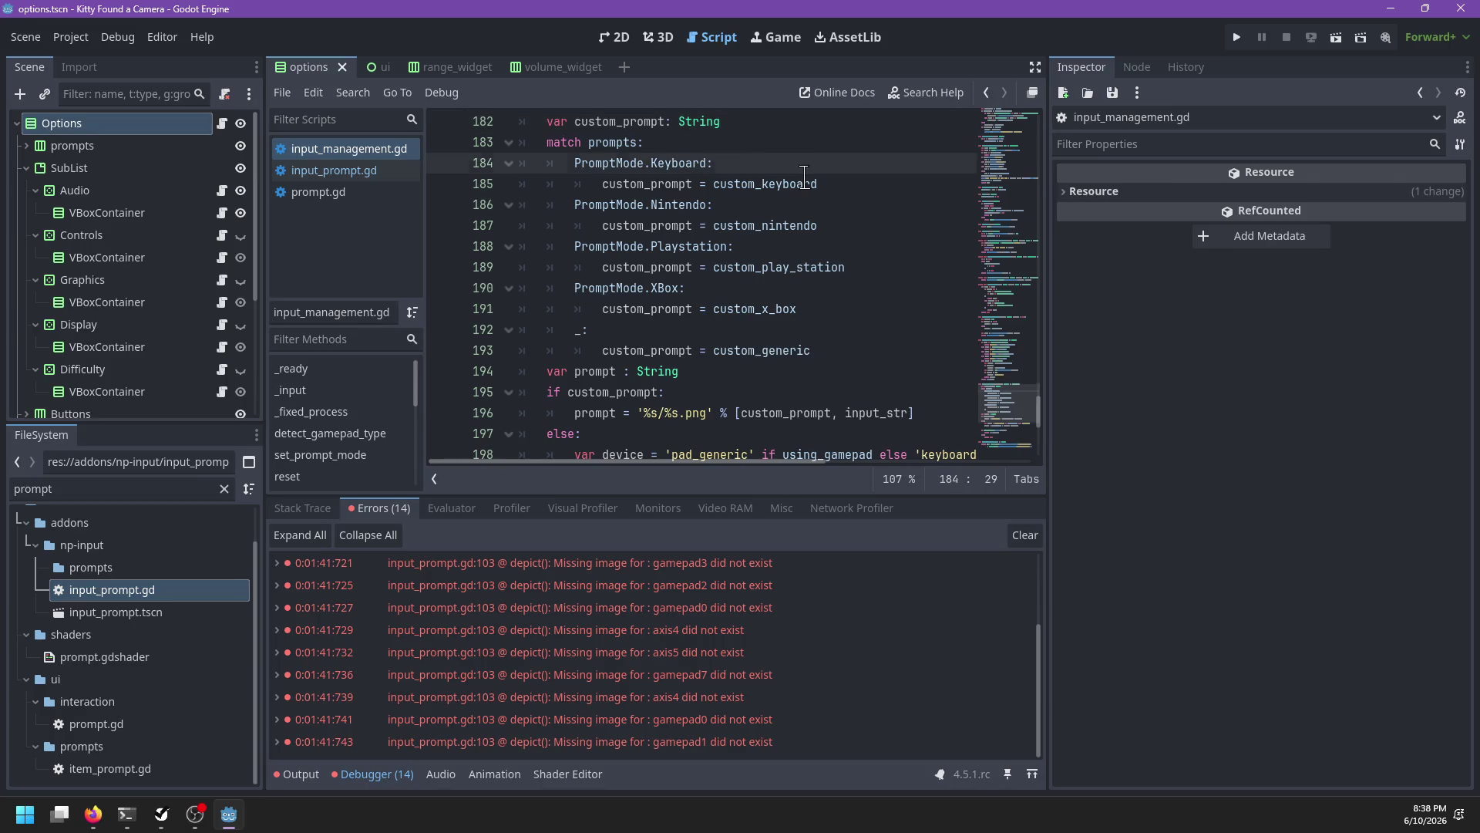
key("Return")
scroll(819, 216, "up", 3)
type("if input_")
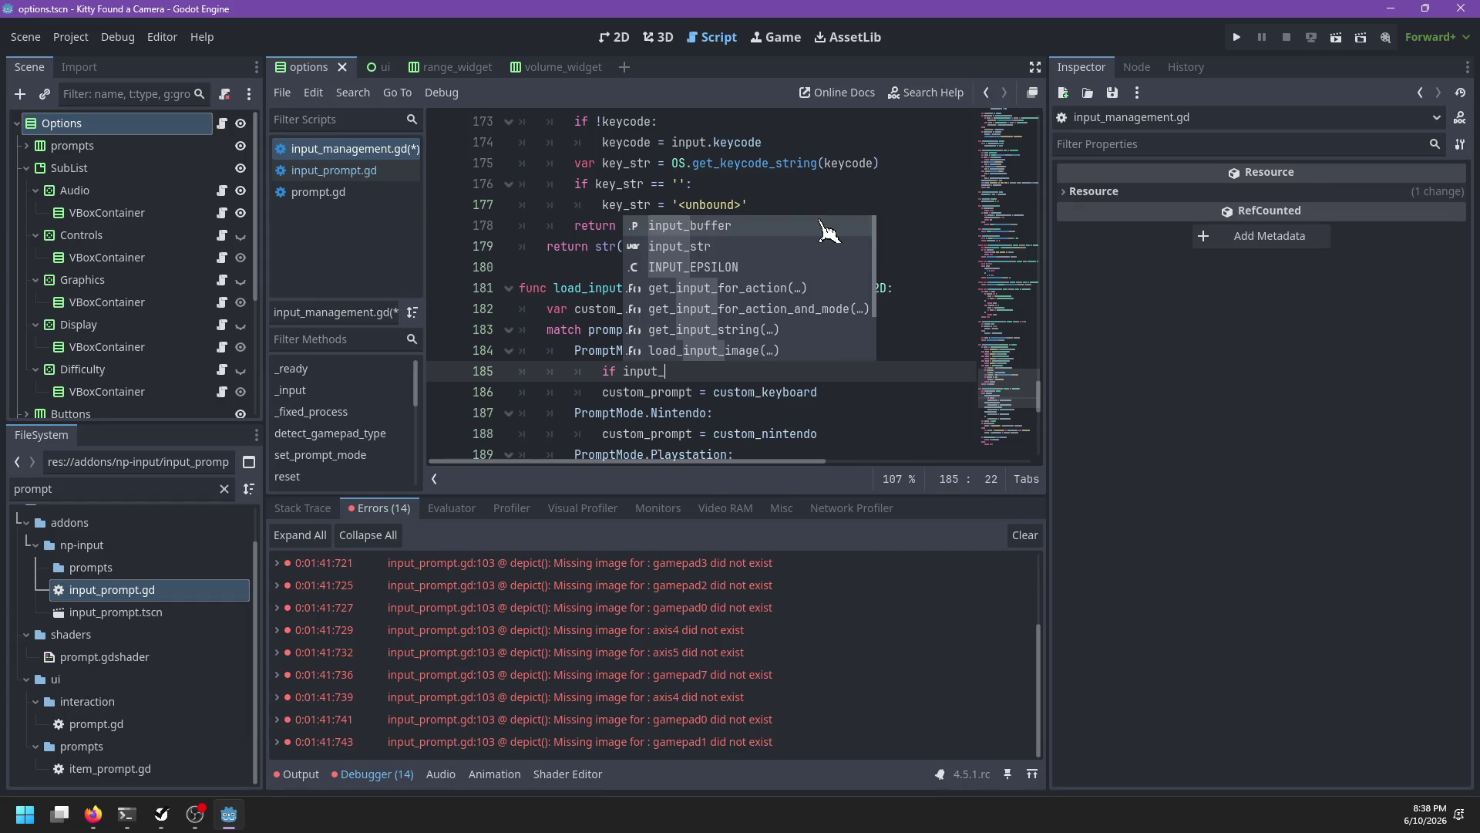
type("str.begin")
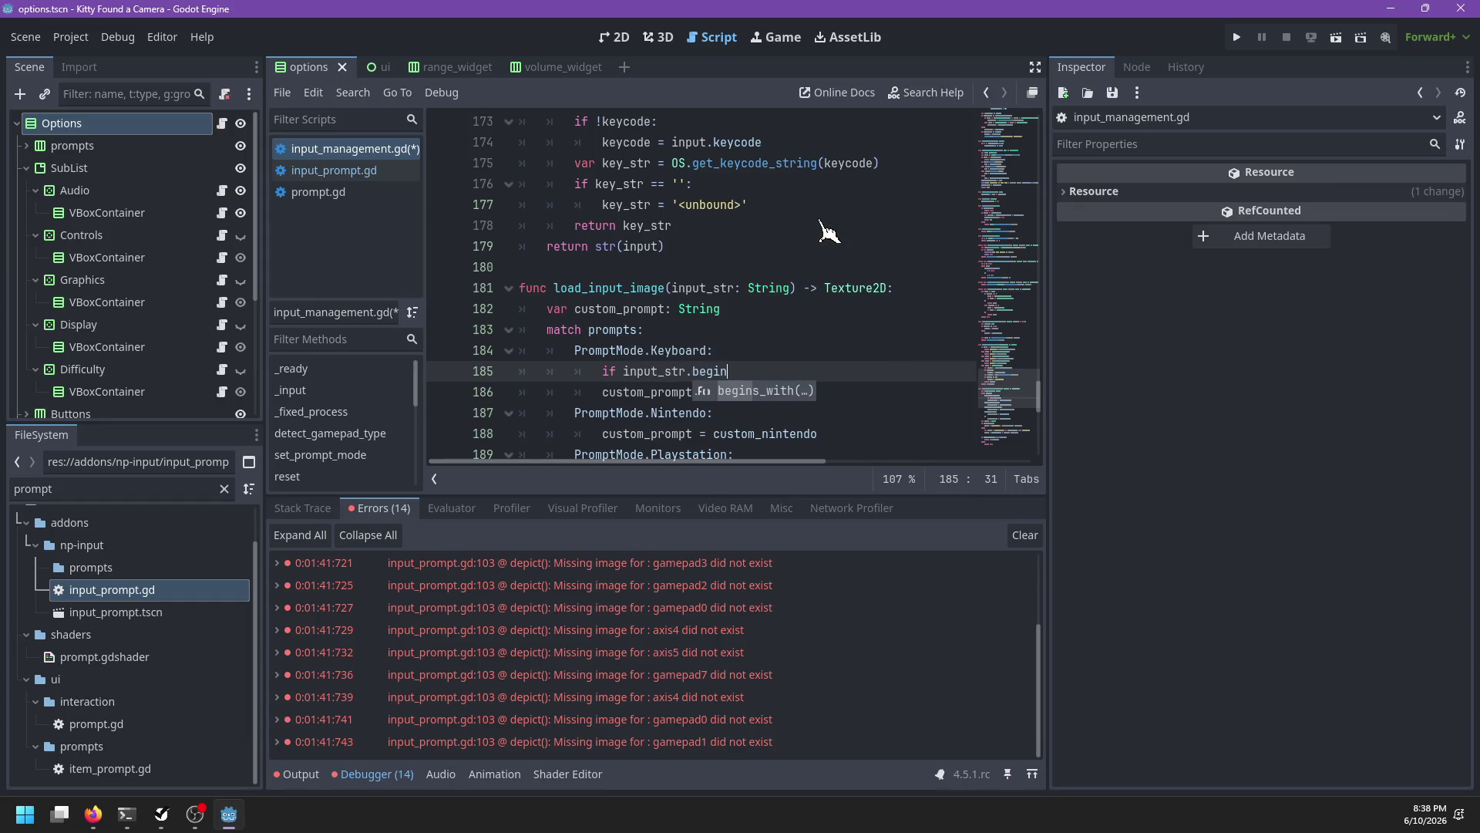
key("Return")
key("ctrl+z")
key("ctrl+z")
key("ctrl+z")
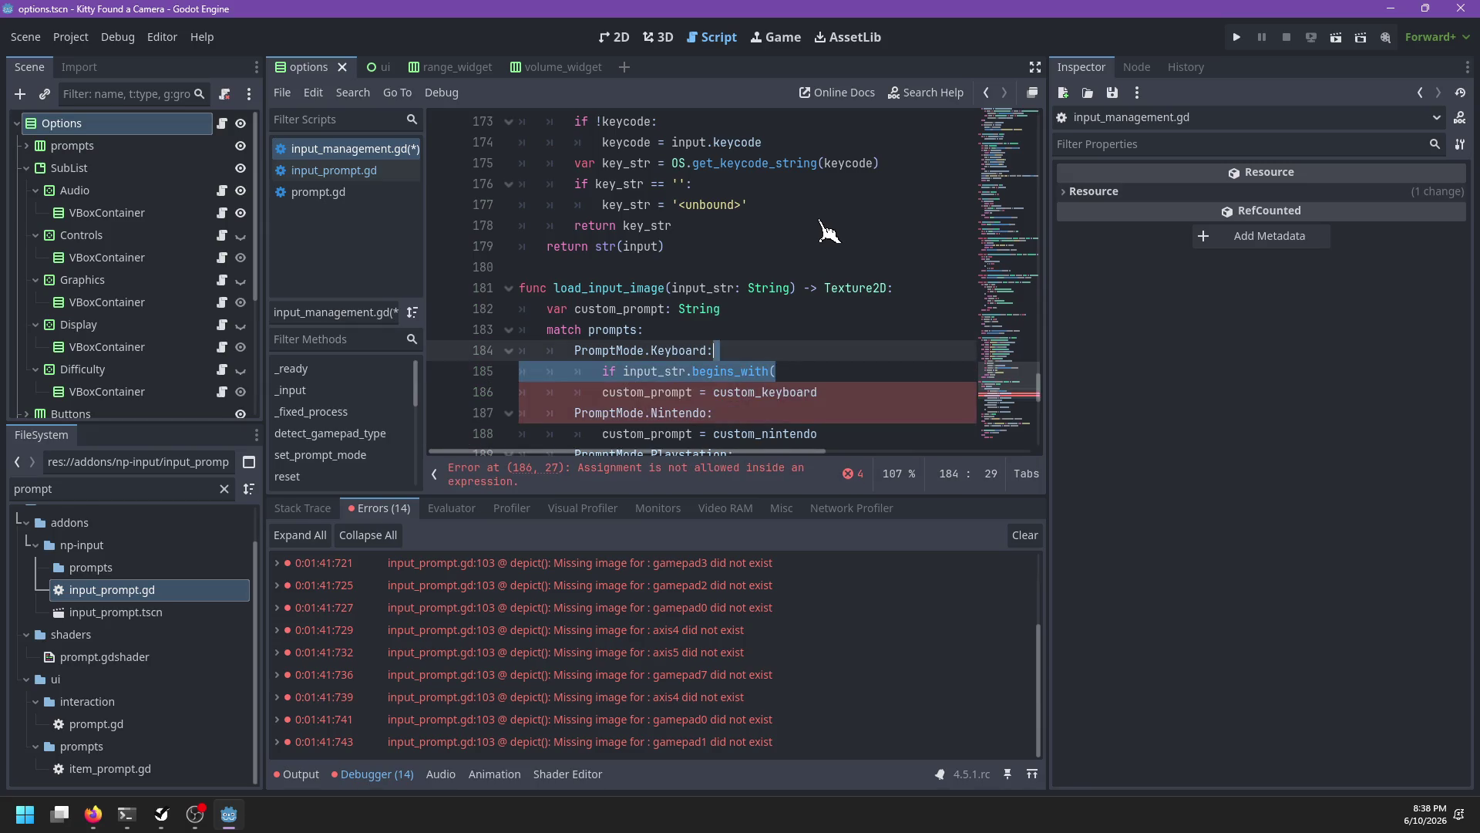
key("ctrl+y")
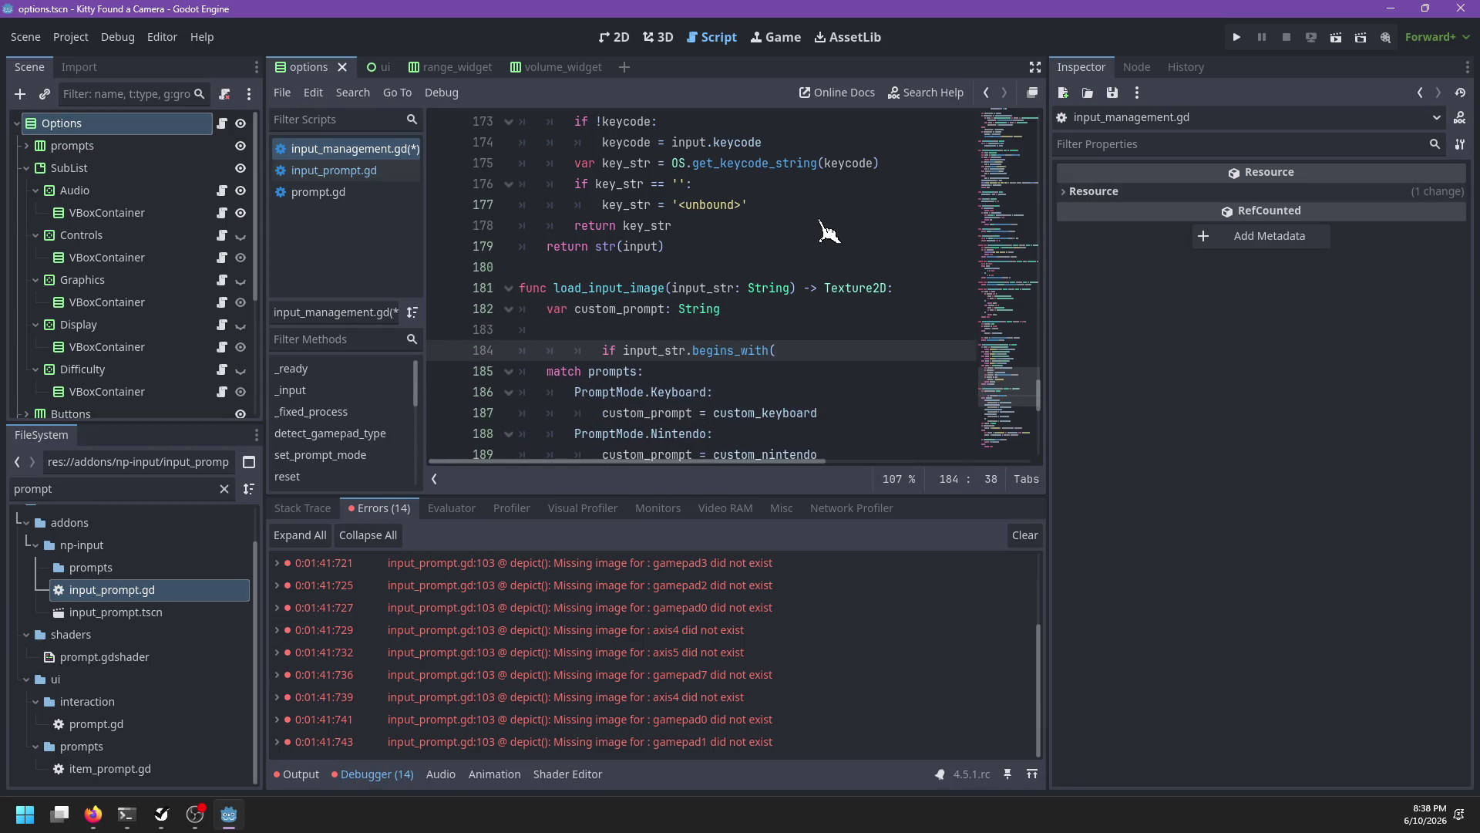
key("BackSpace")
key("BackSpace")
key("Up")
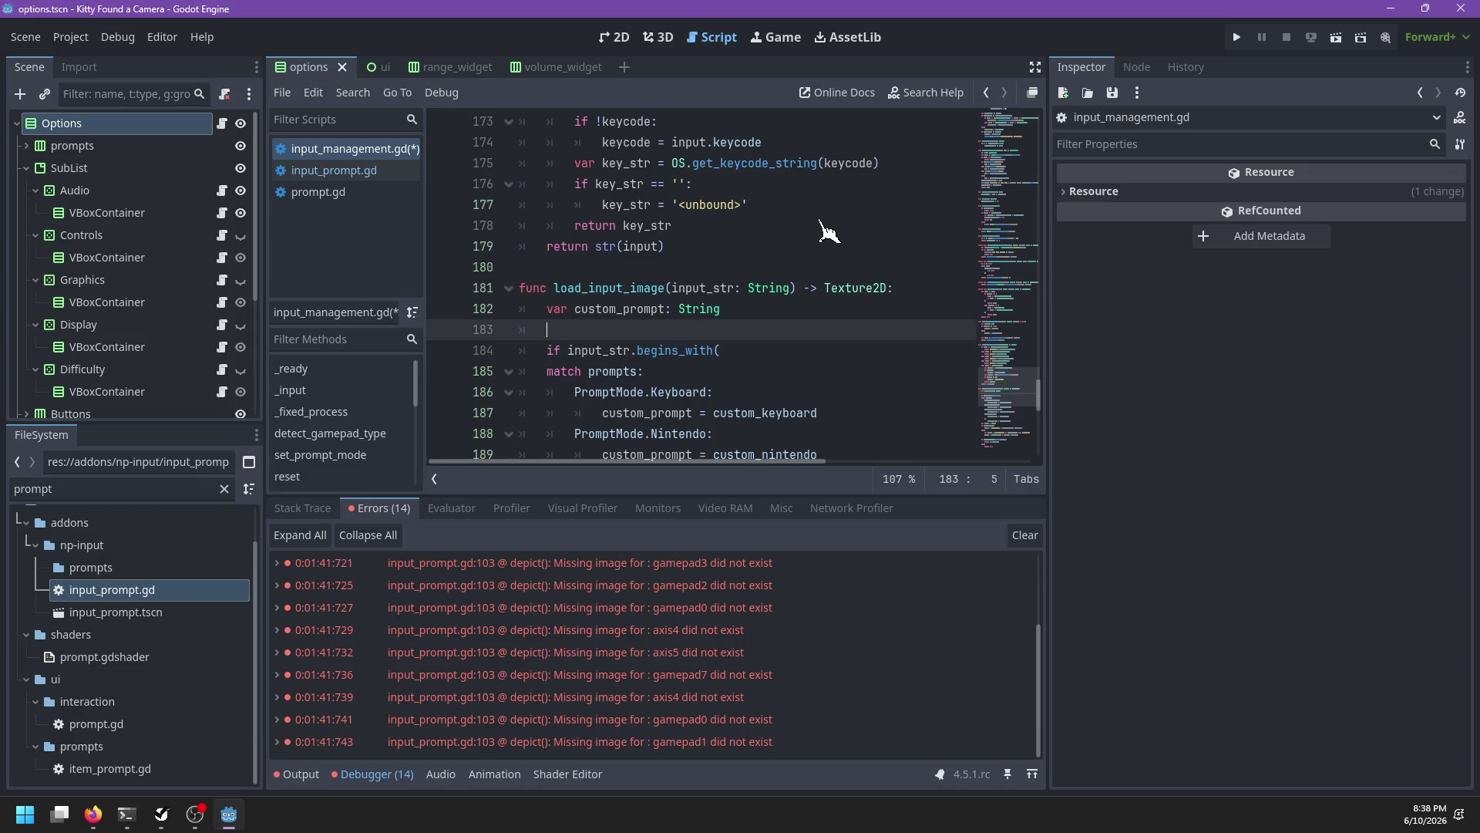
key("Delete")
key("End")
Step: Declare 'var mode := prompts' on a new line above the condition
key("Return")
type("v")
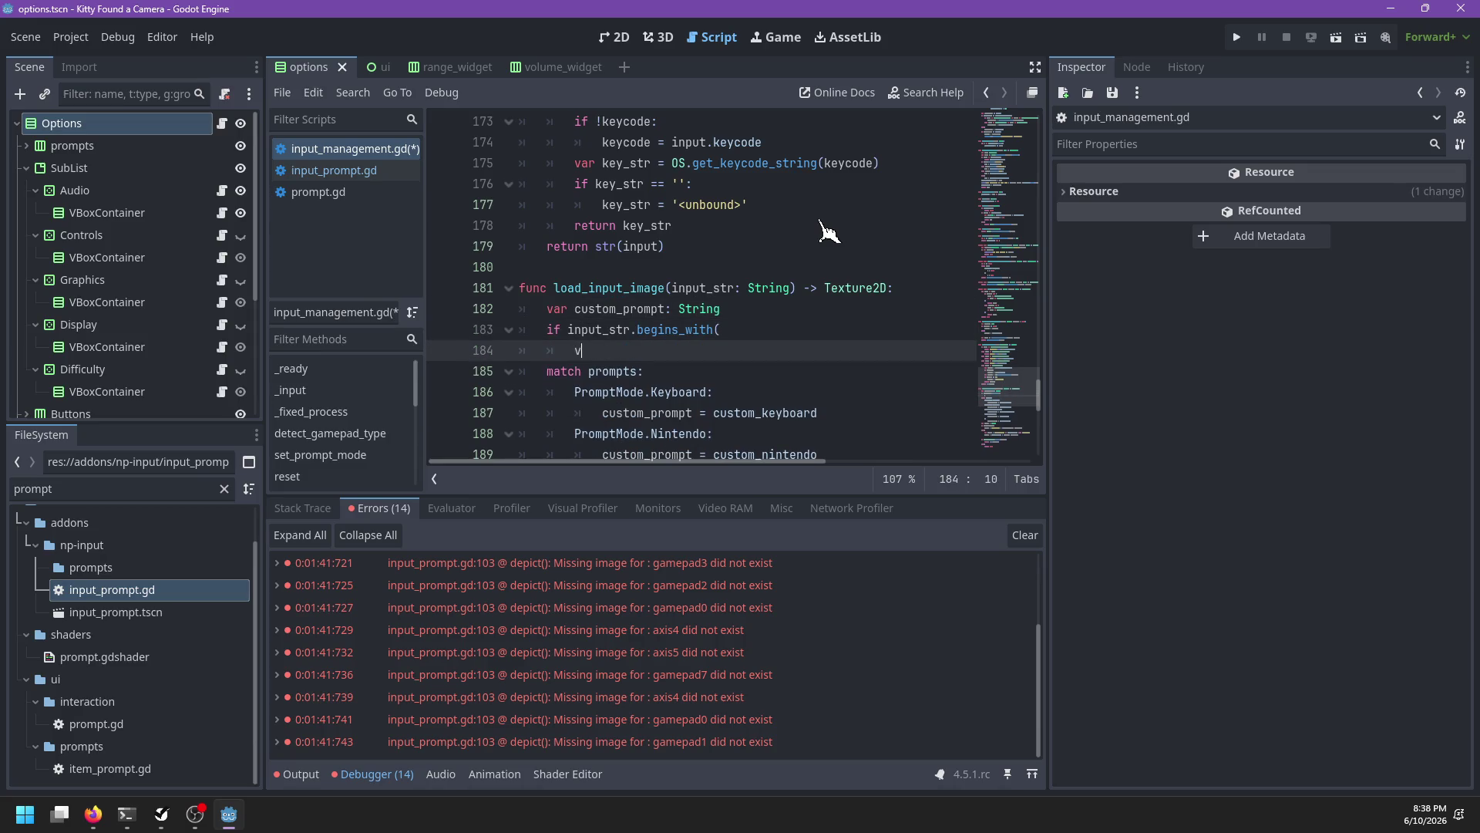
key("BackSpace")
key("BackSpace")
key("BackSpace")
key("Up")
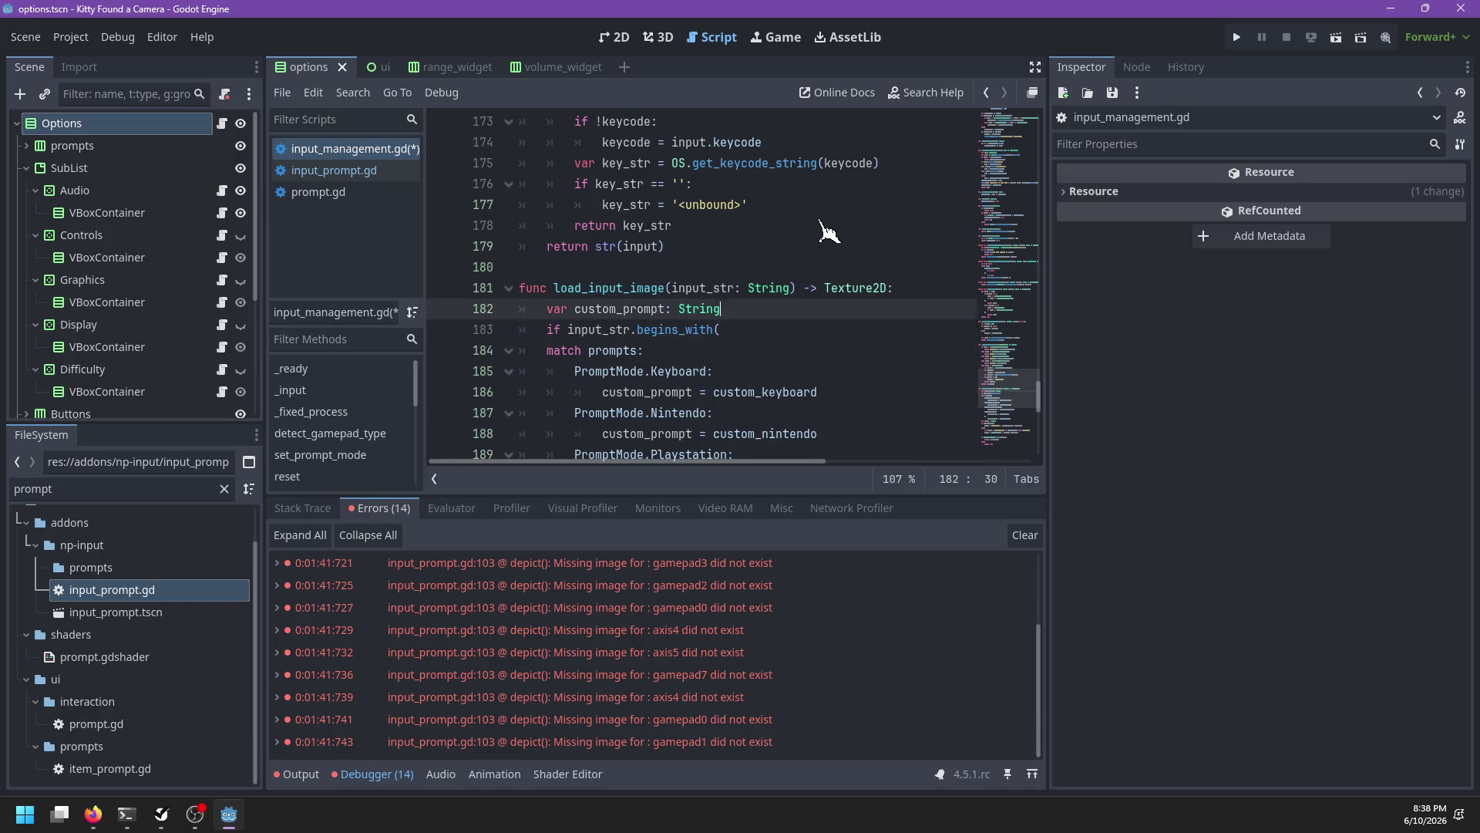
key("Return")
type("var mode := prompts")
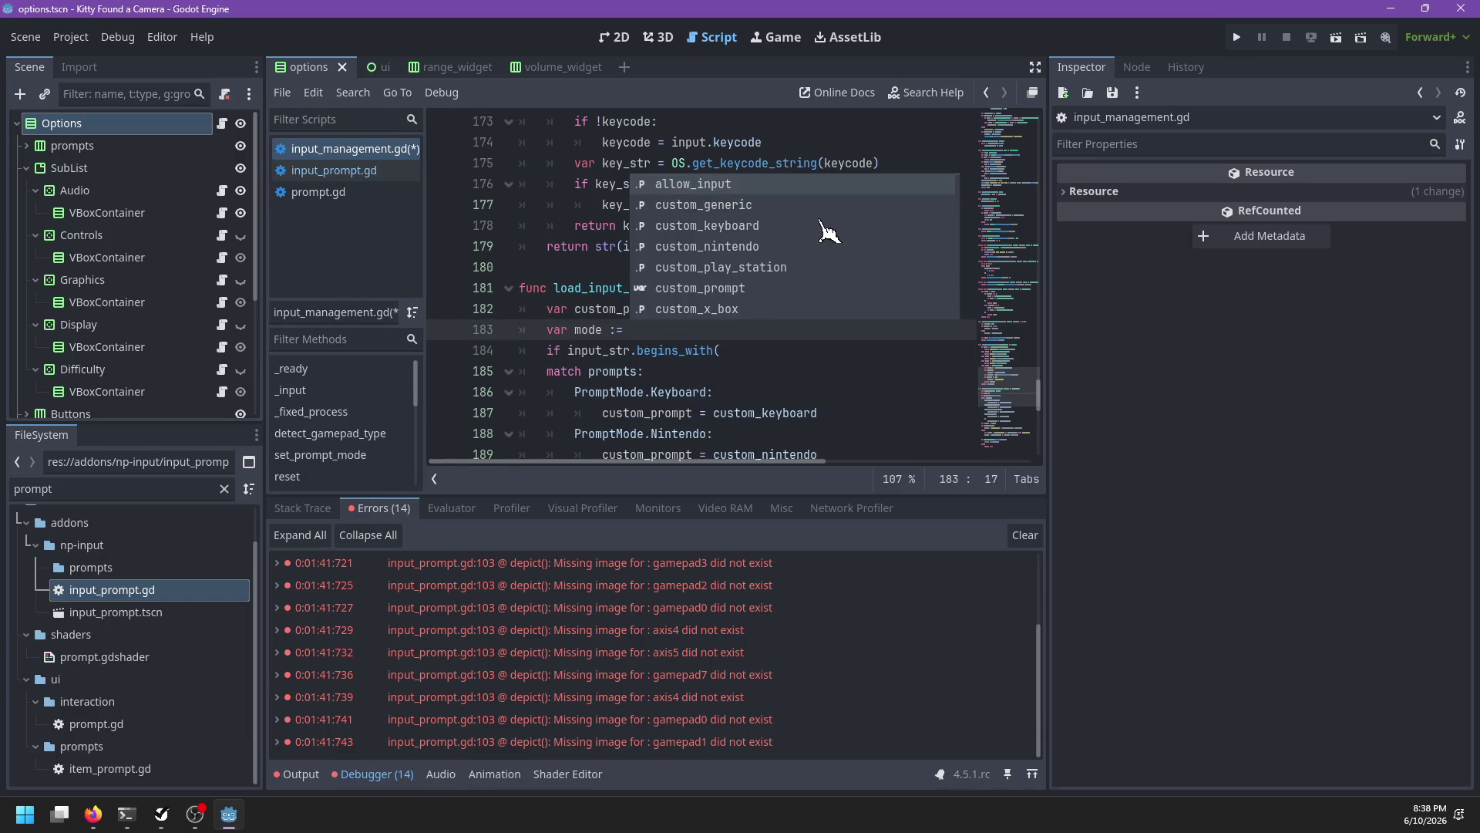
key("Return")
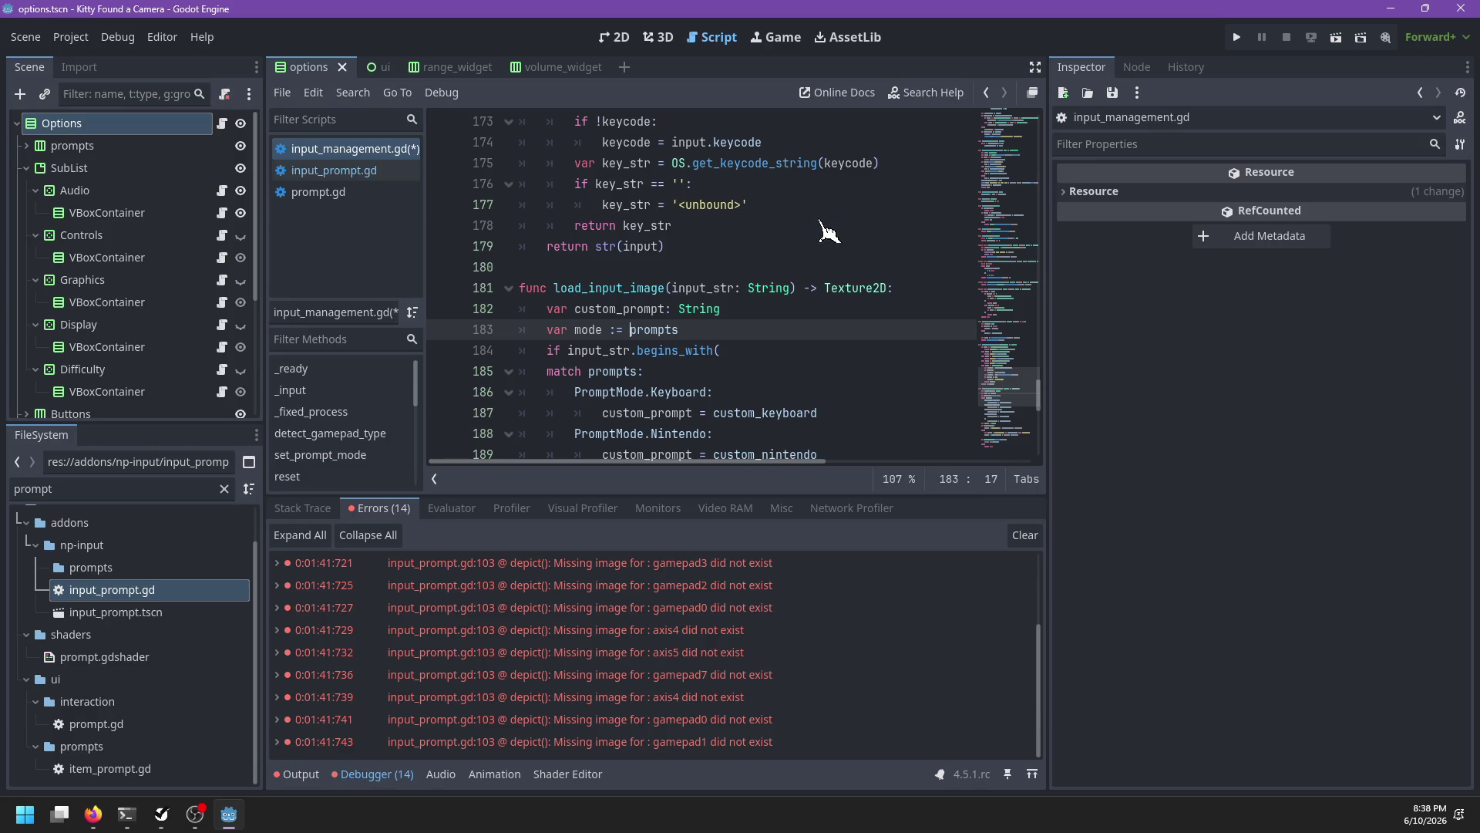
Step: Finish the condition as begins_with('key') or begins_with('mouse'):
key("Down")
key("End")
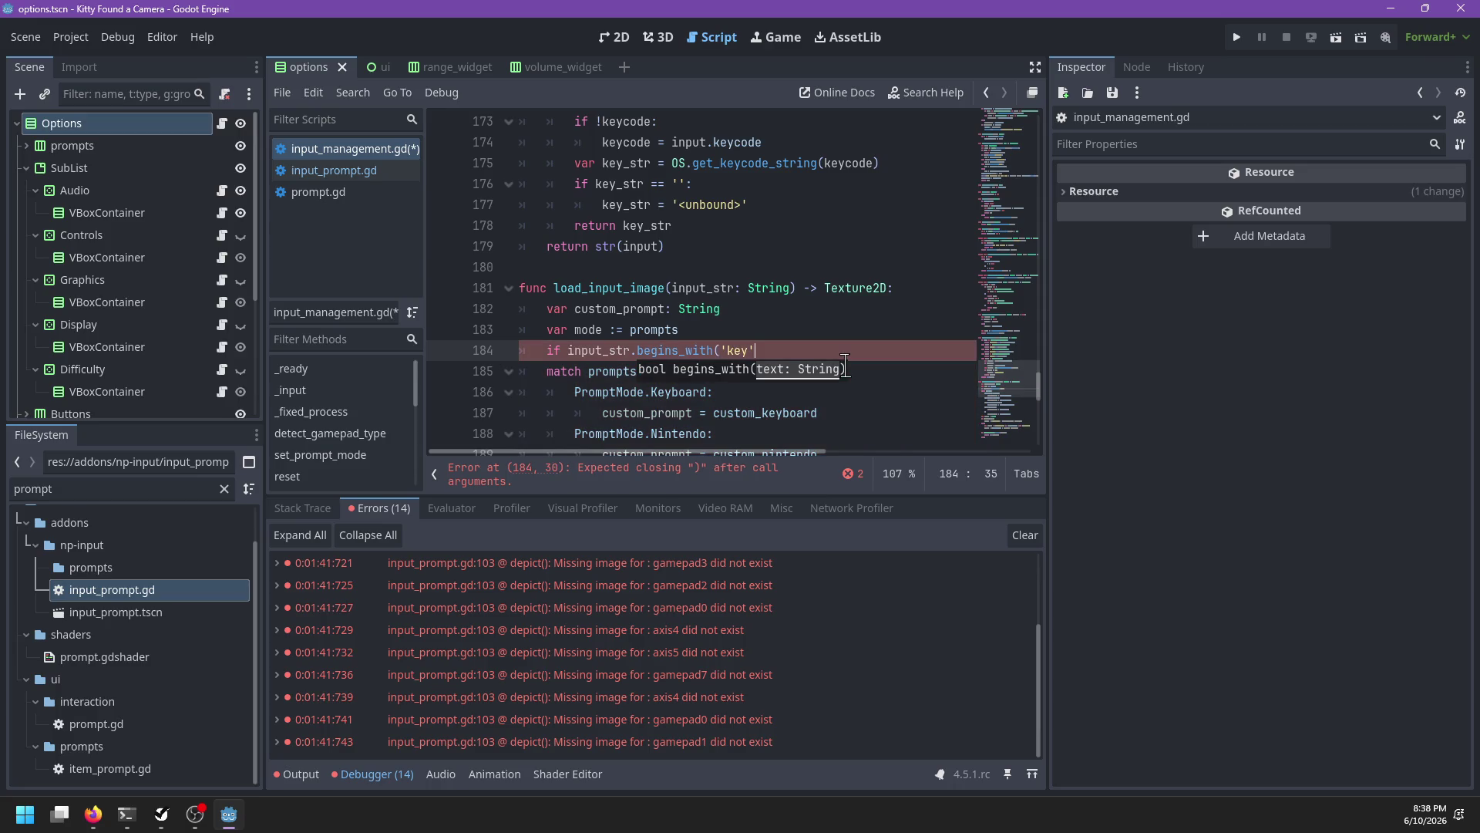
type(") or input_)str")
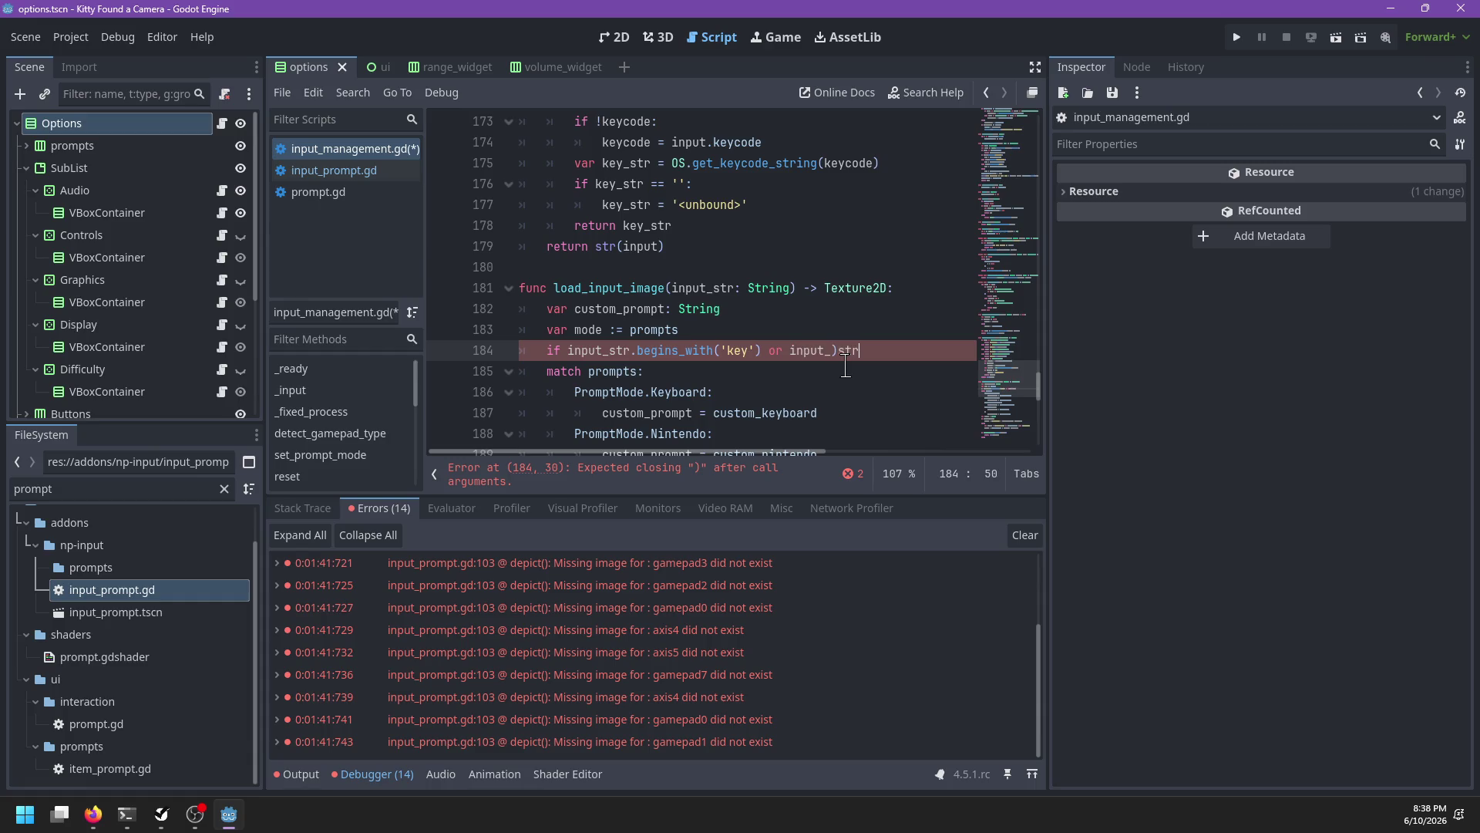
key("BackSpace")
key("BackSpace")
key("BackSpace")
type("be")
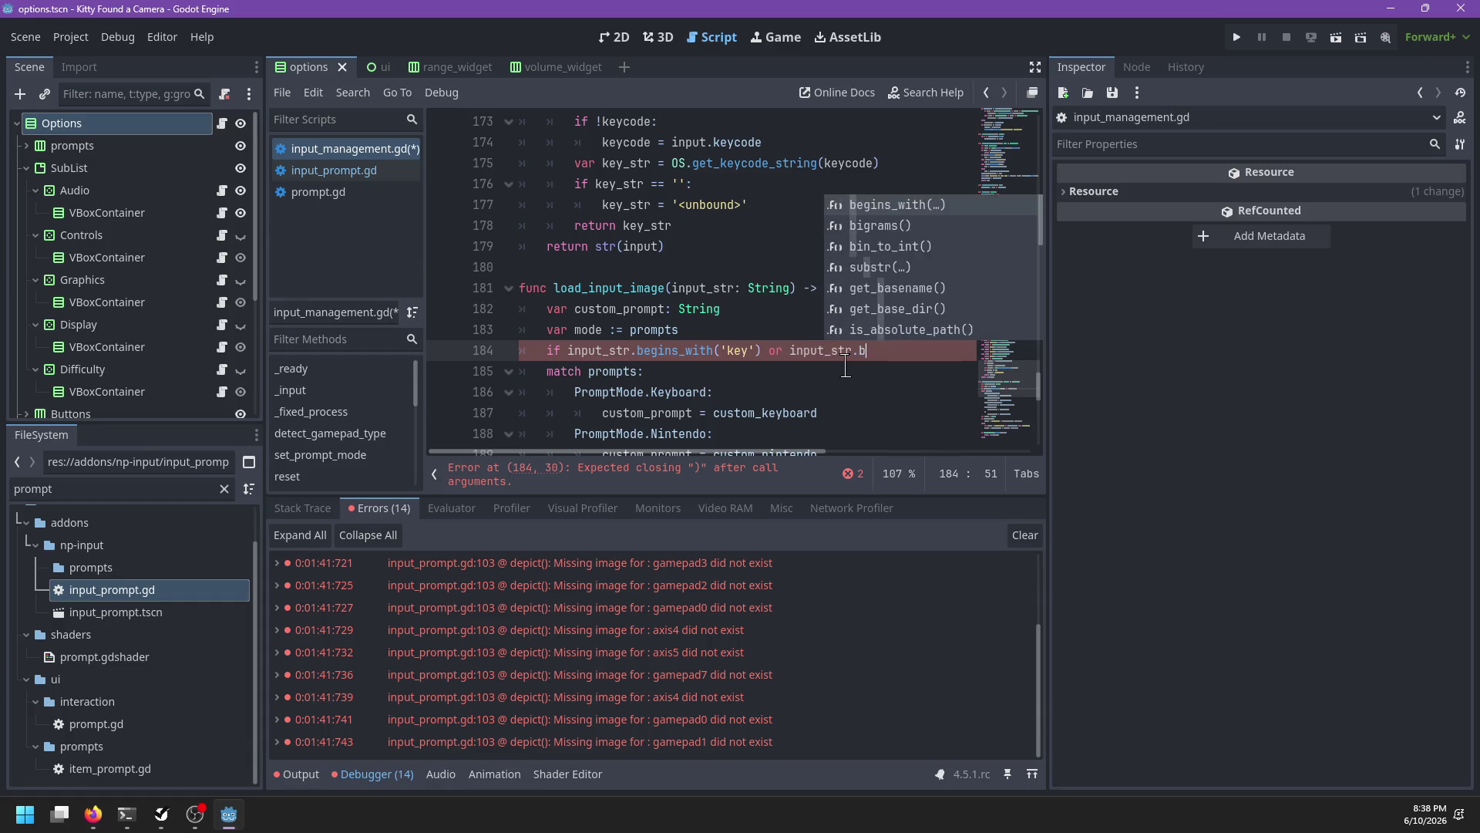
key("Return")
type("'mouse'):")
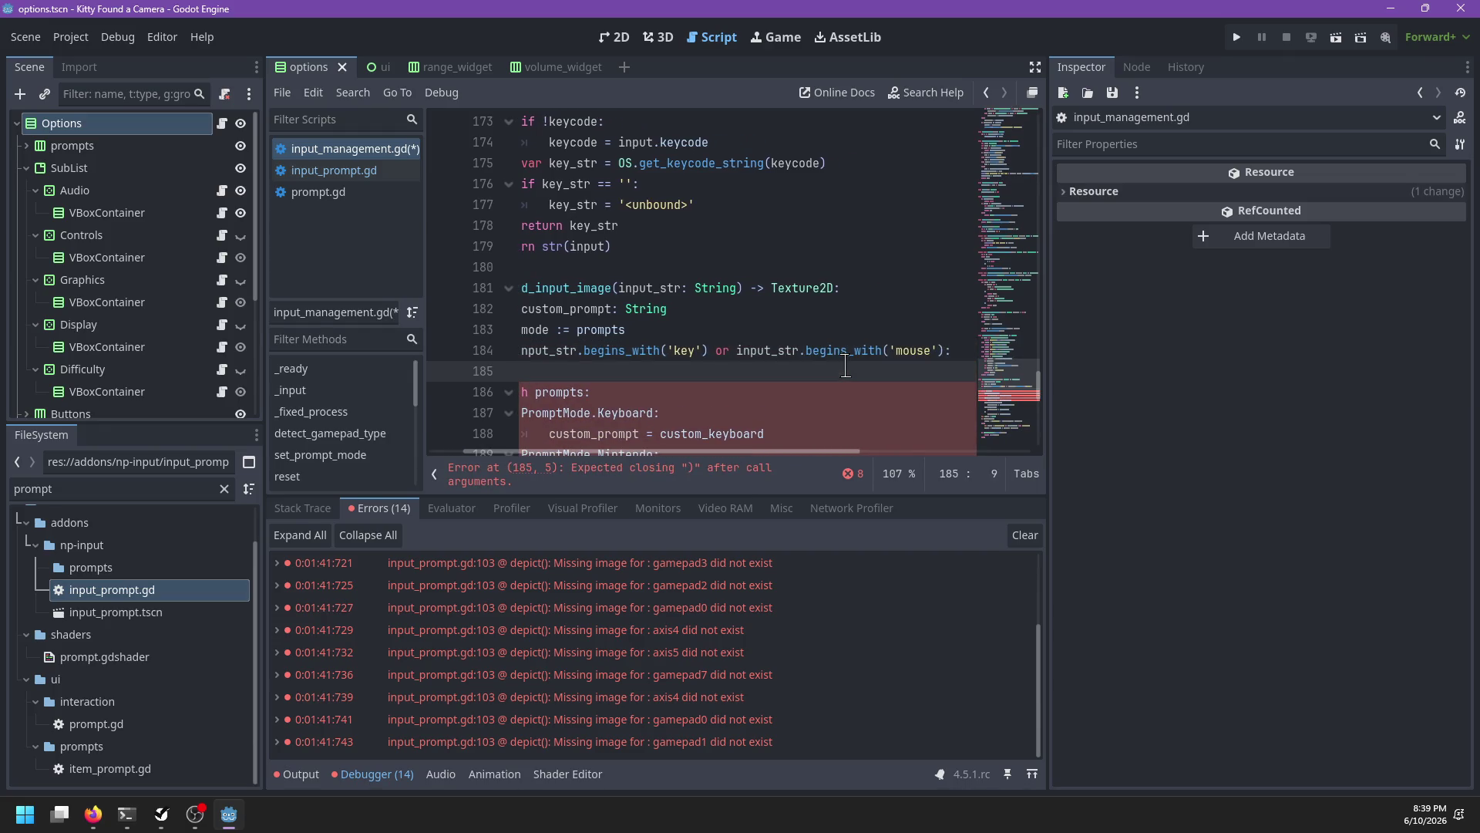
Step: Set mode = PromptMode.Keyboard inside the key/mouse branch
key("Return")
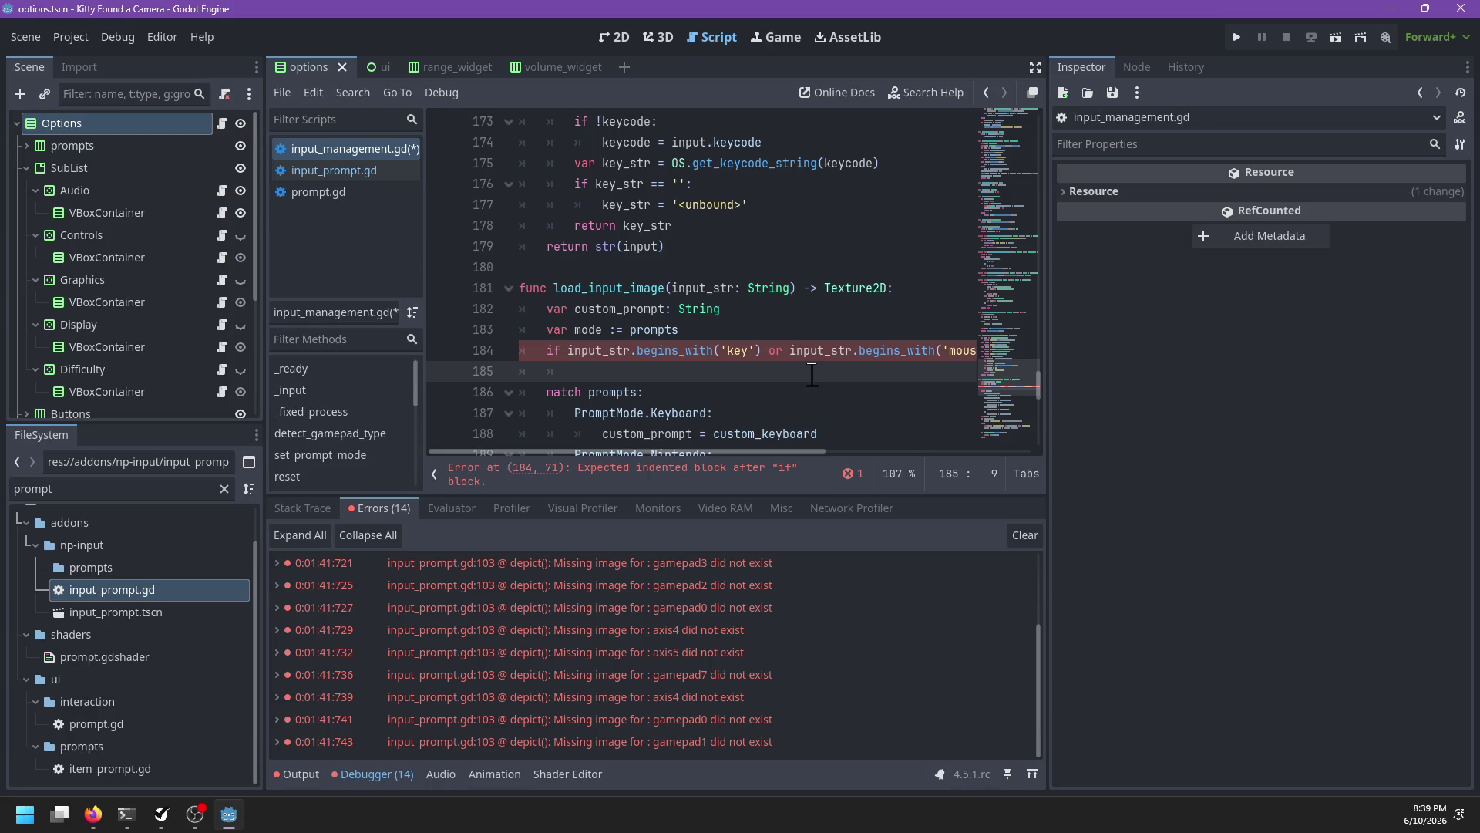
type("mode =Input")
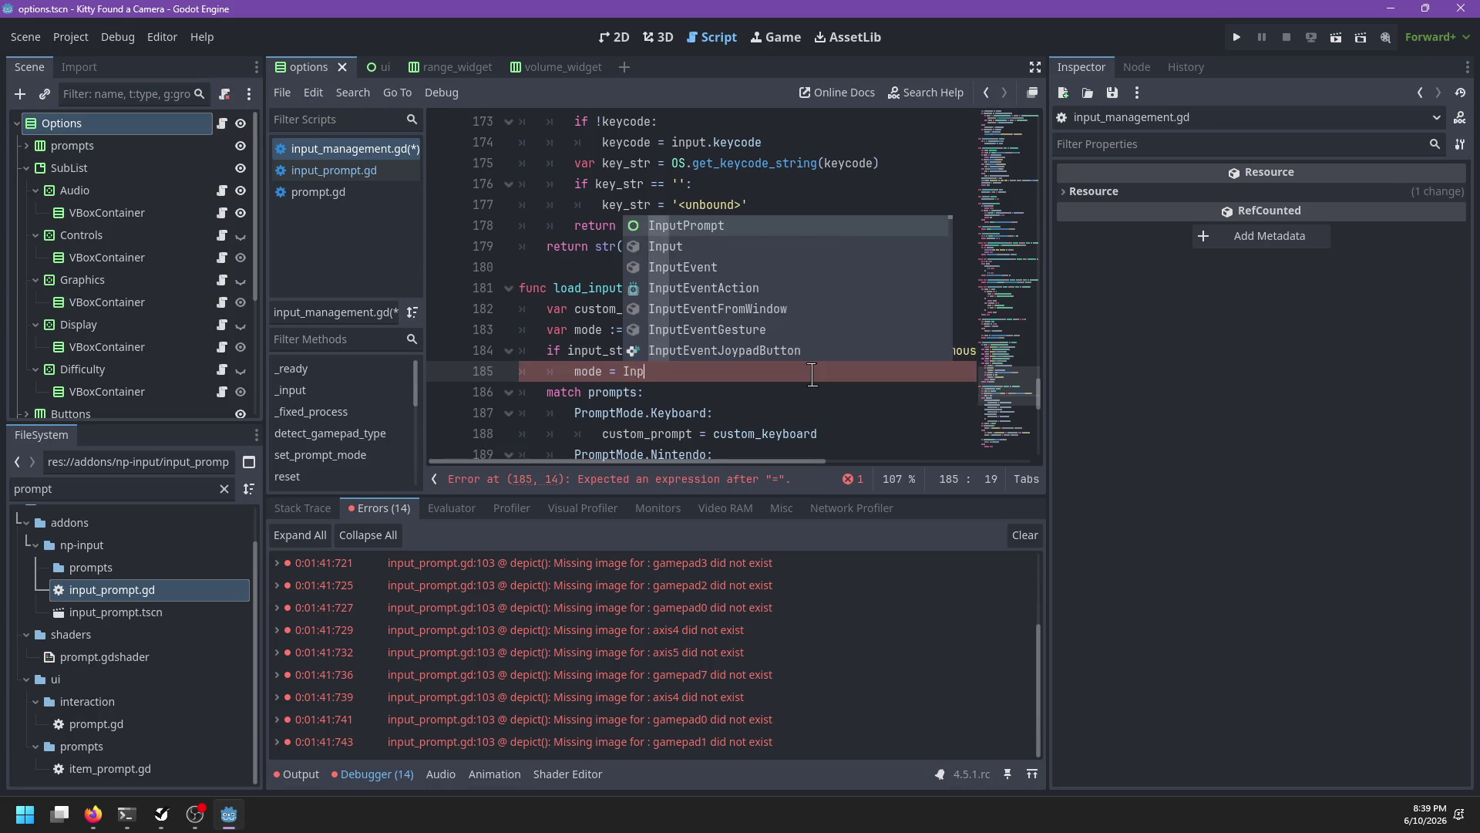
key("BackSpace")
key("BackSpace")
key("BackSpace")
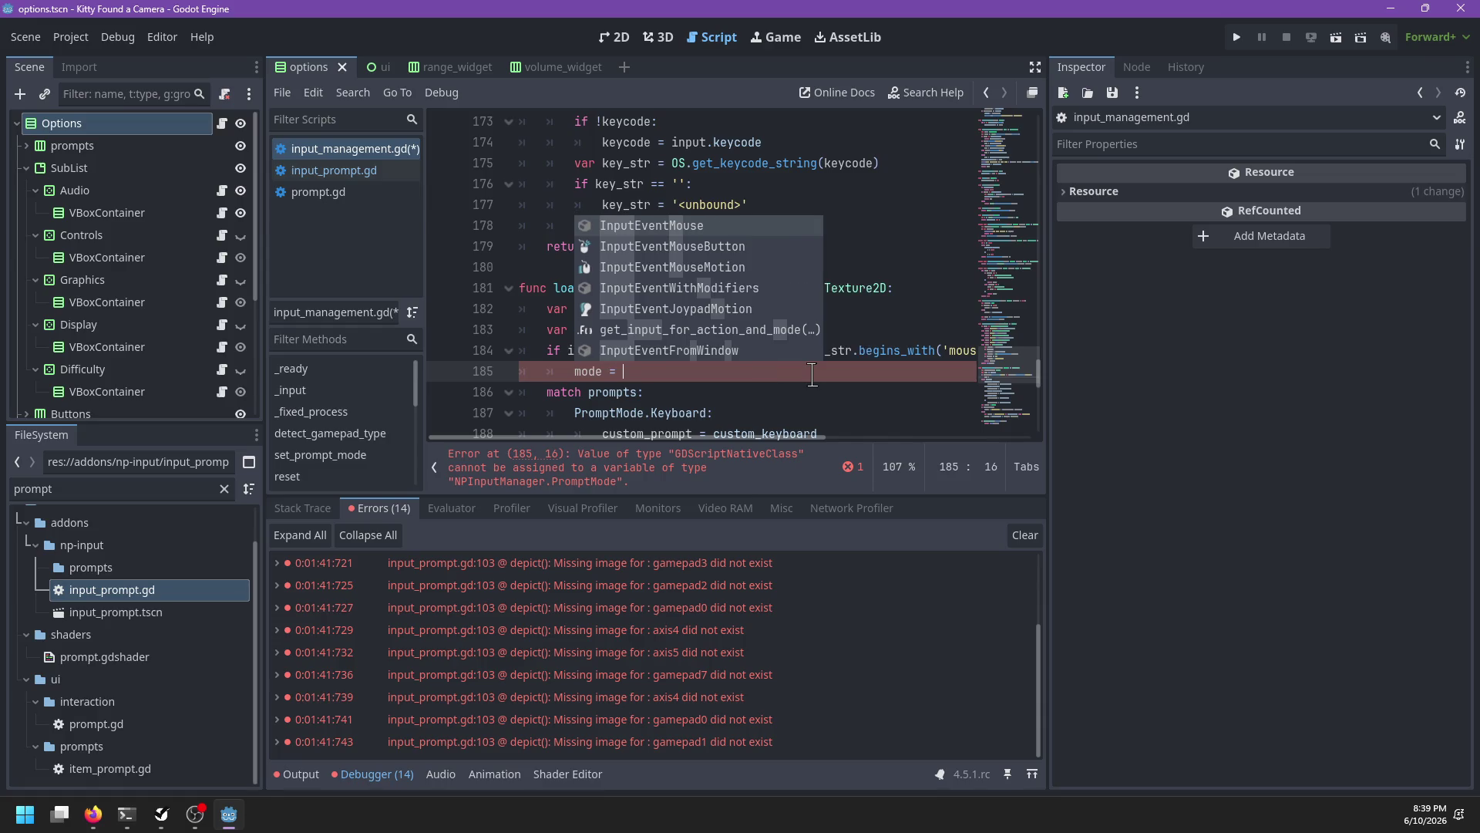
type("Pro")
key("Return")
type("./")
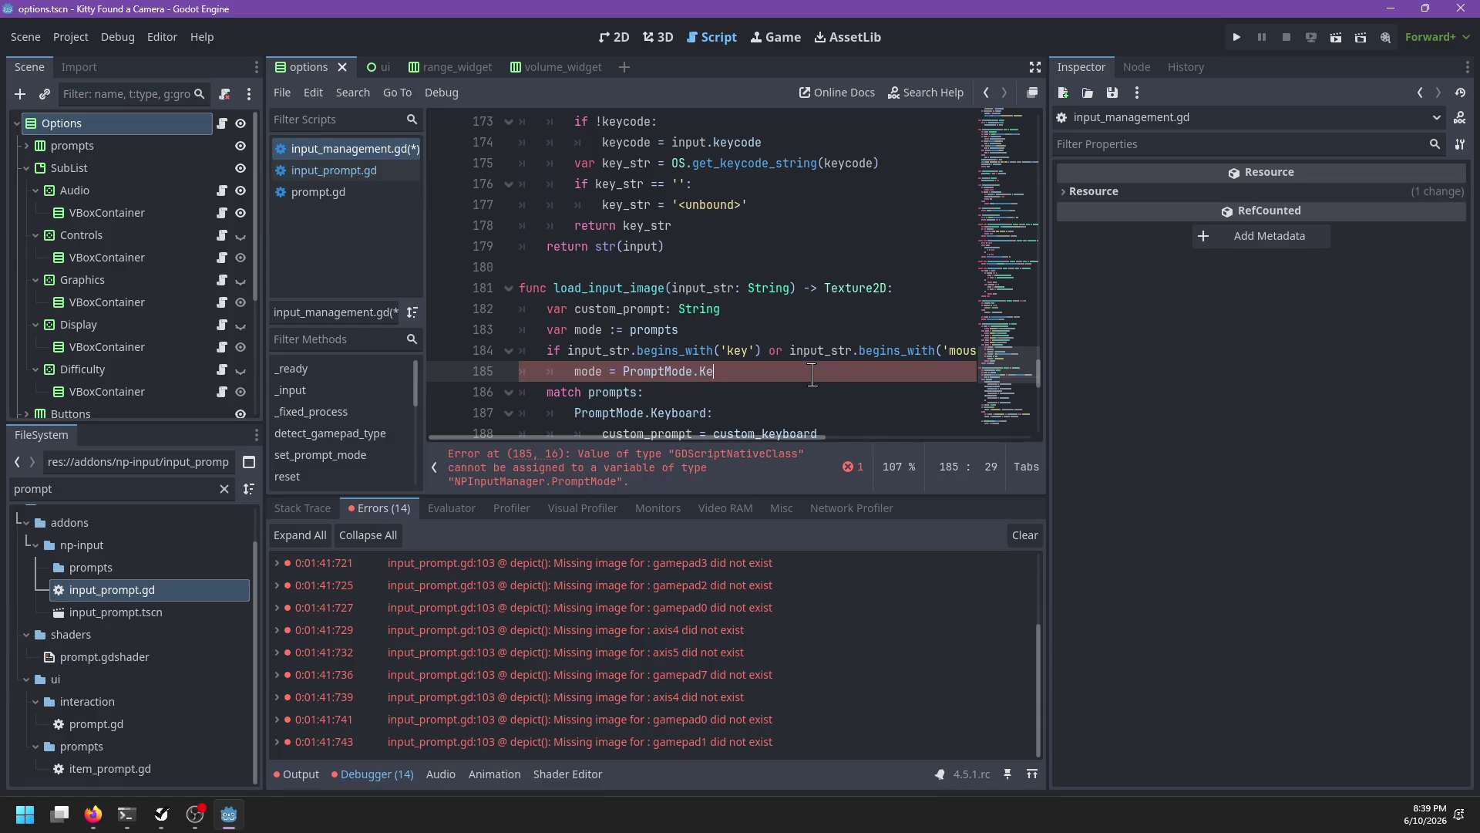
type("y")
key("Return")
key("Return")
type("elif m")
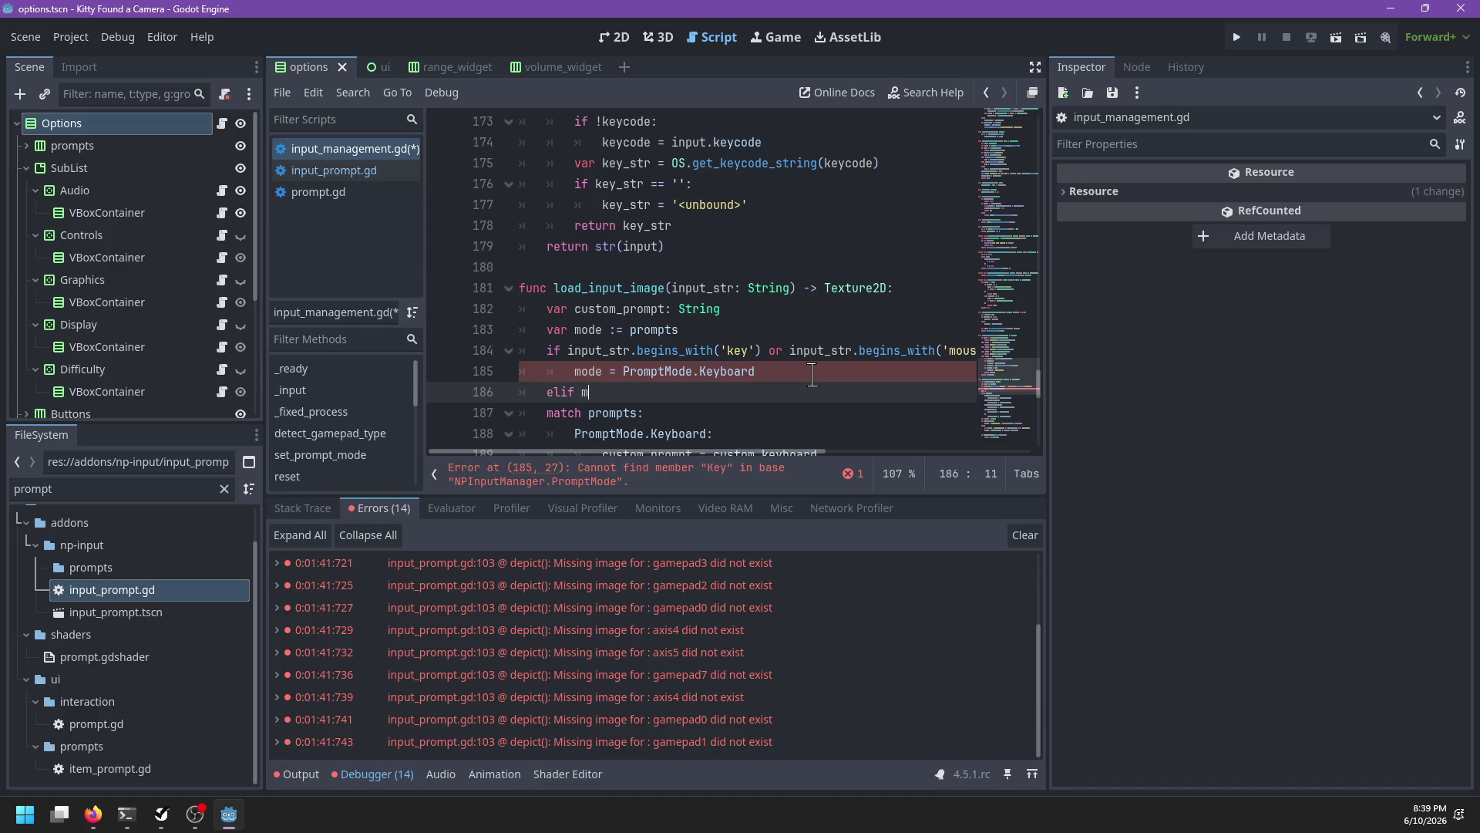
Step: Add 'elif mode == PromptMode.Keyboard: mode = gamepad_mode' and save the script
type("ode == Prom")
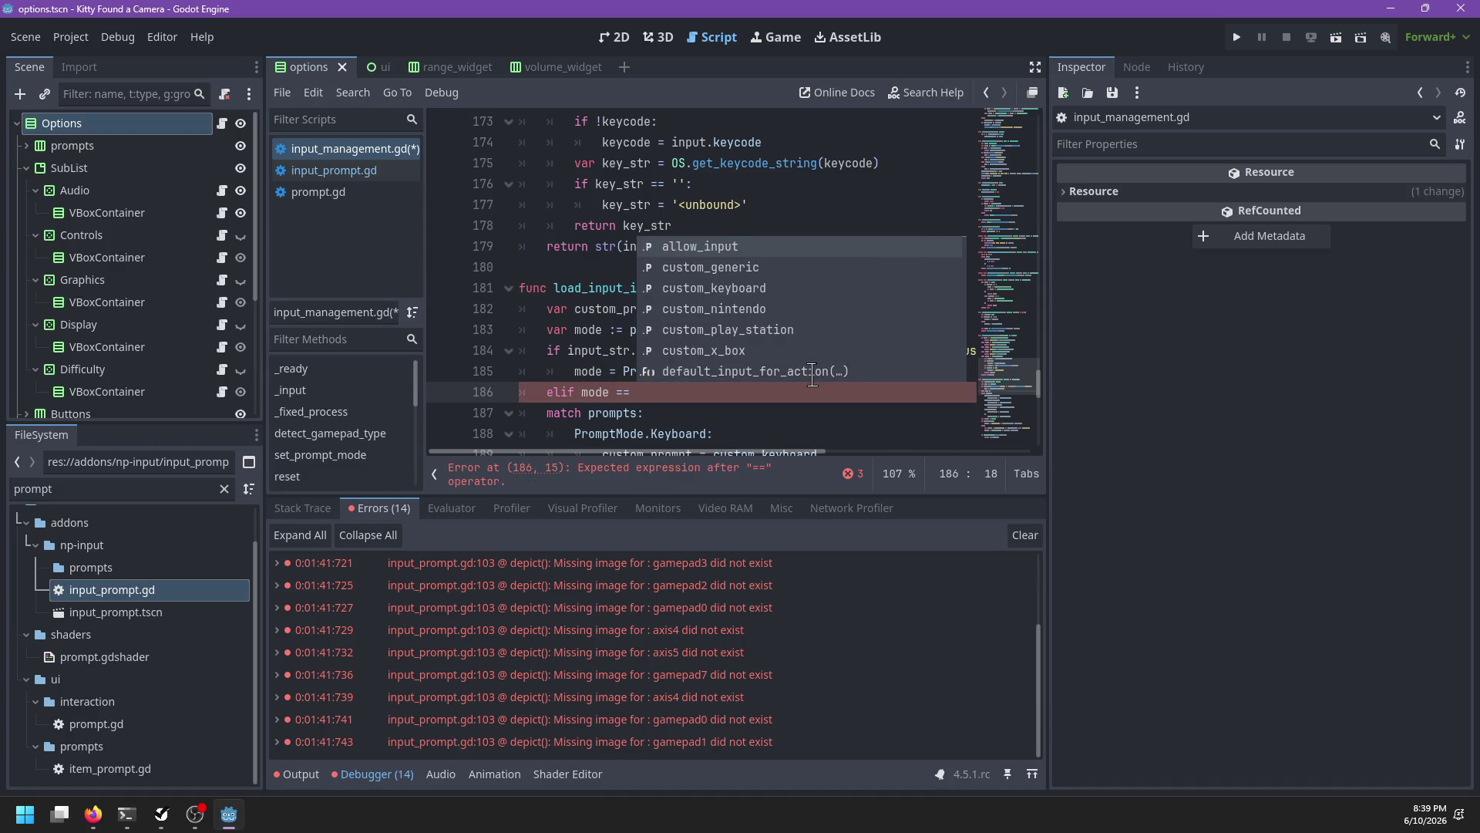
key("Return")
type(".")
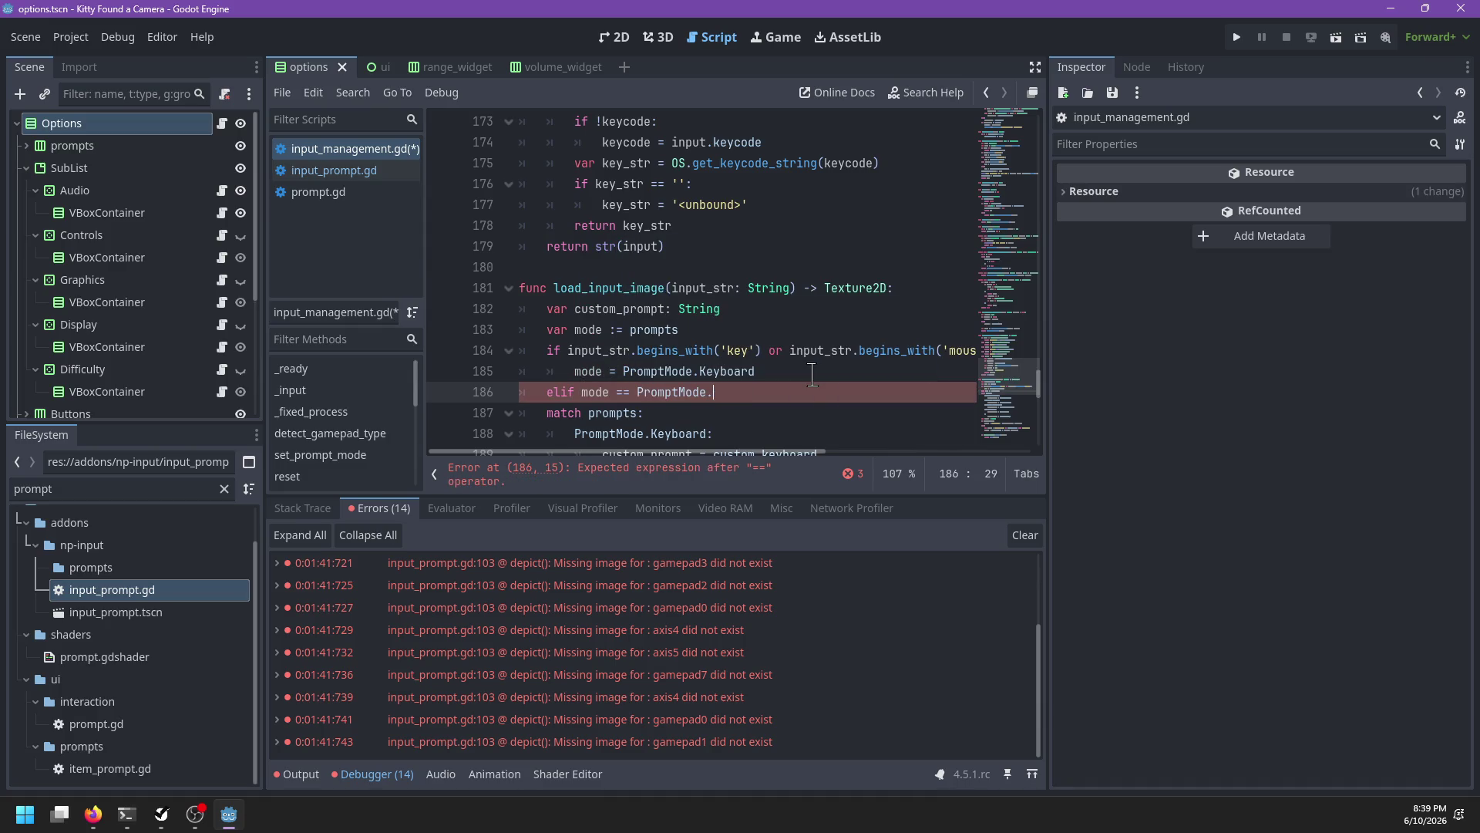
type("KJeyy")
key("Return")
type(":")
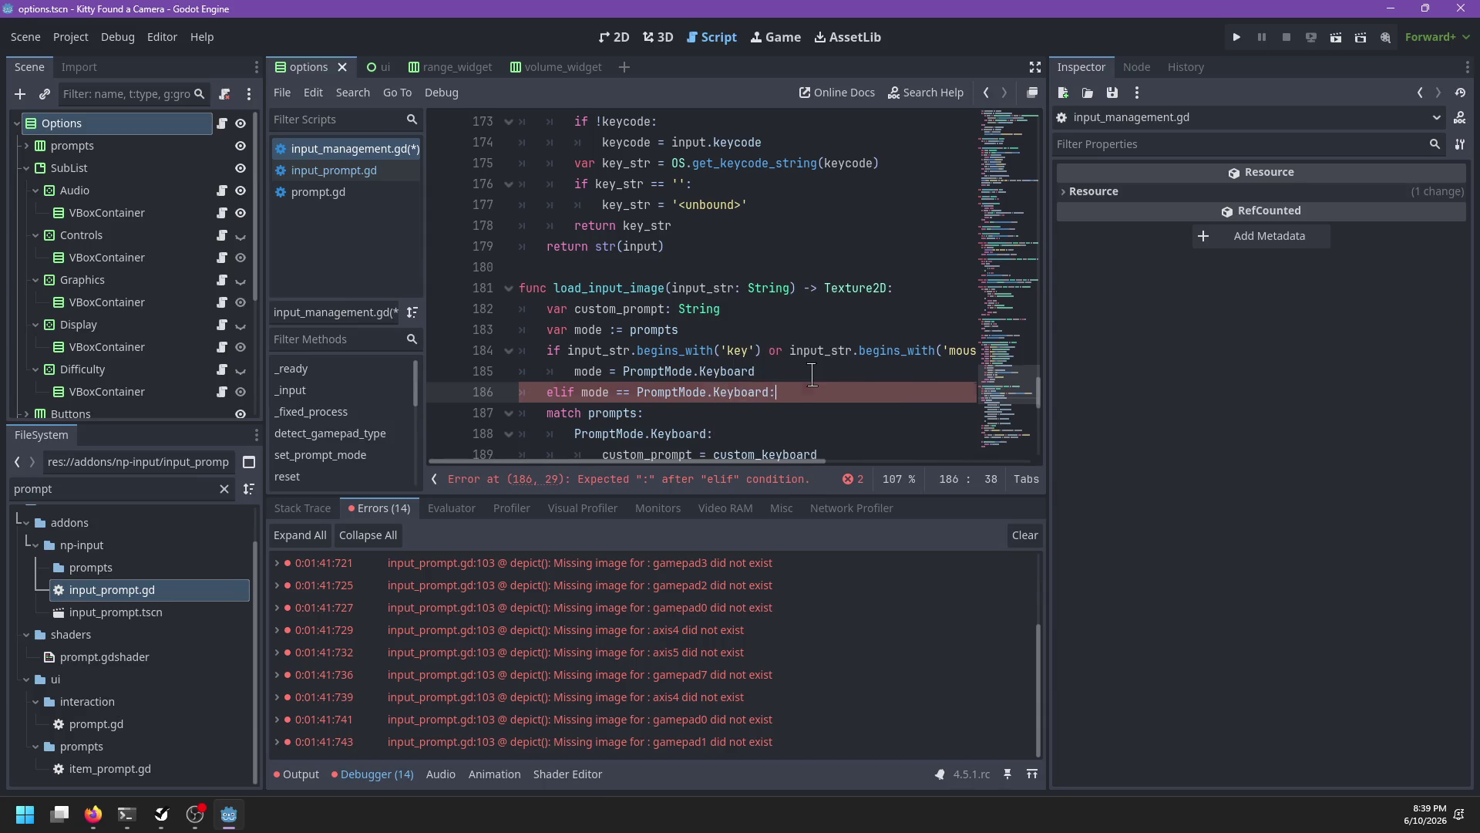
key("Return")
type("mode = ")
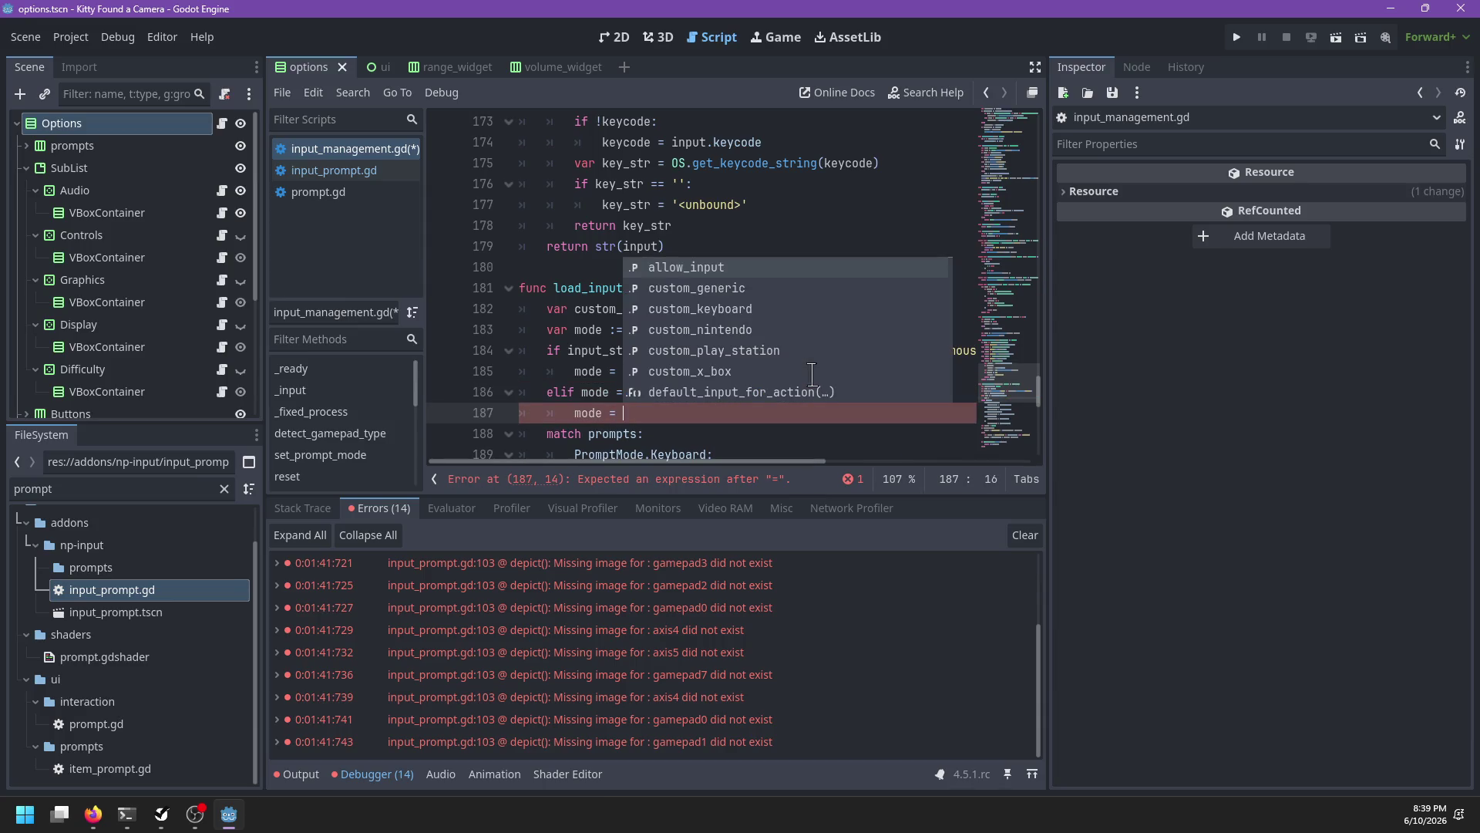
type("gamepad_mode")
scroll(804, 386, "down", 1)
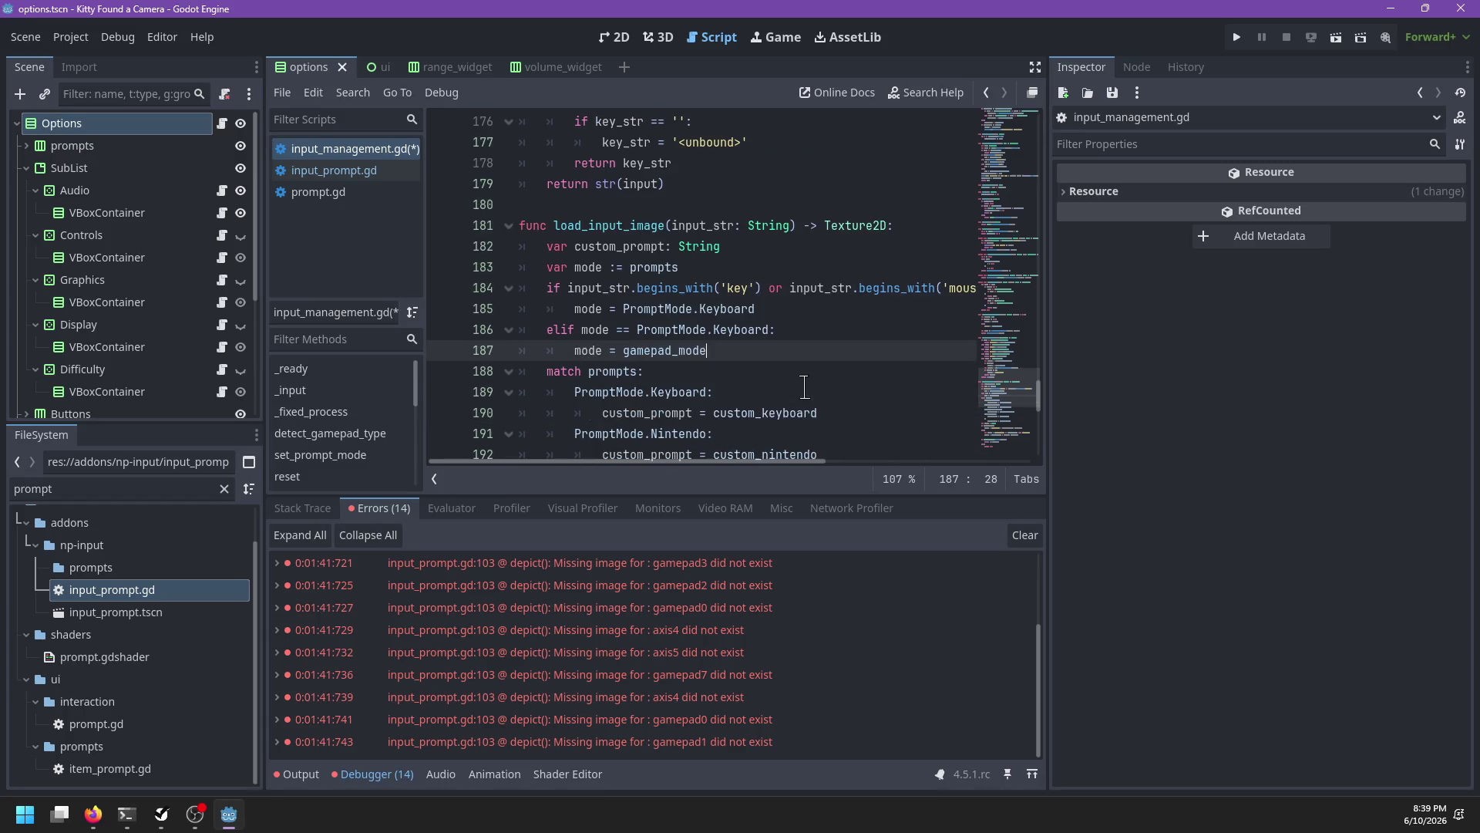
scroll(804, 386, "down", 3)
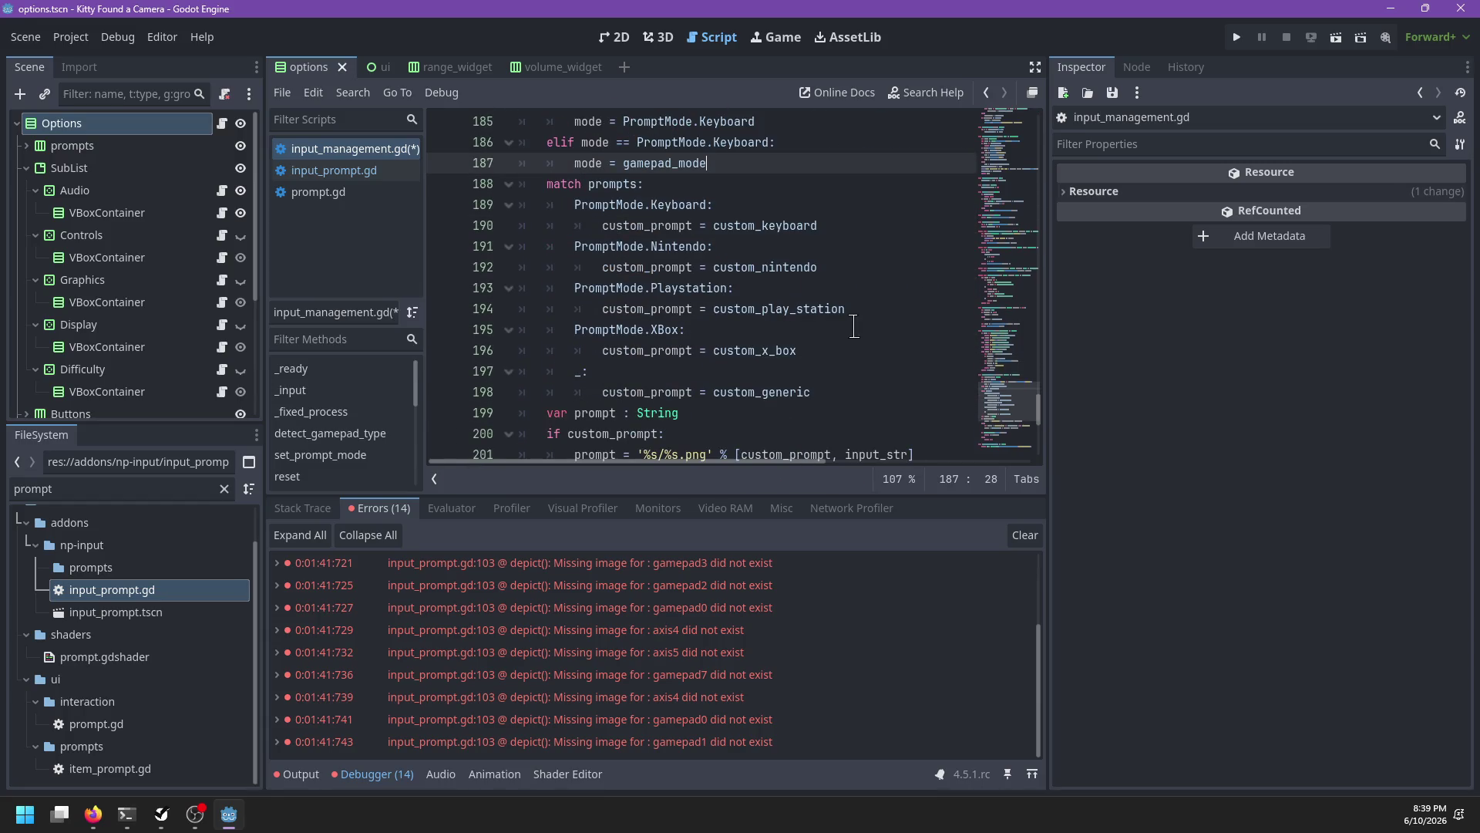
key("ctrl+s")
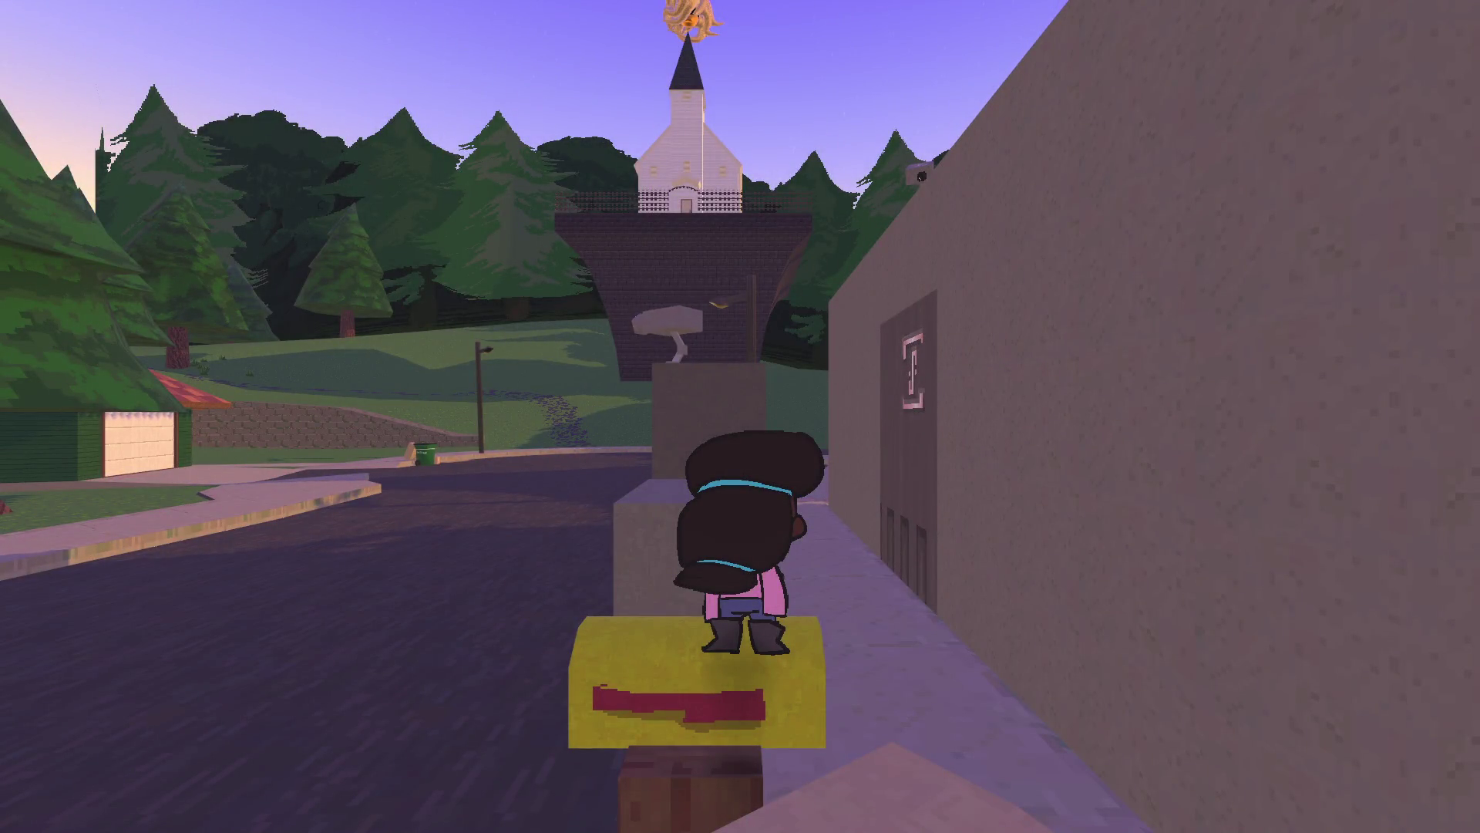
Step: Check the input prompts under Options > Controls in the paused game, then stop it with F8
key("Escape")
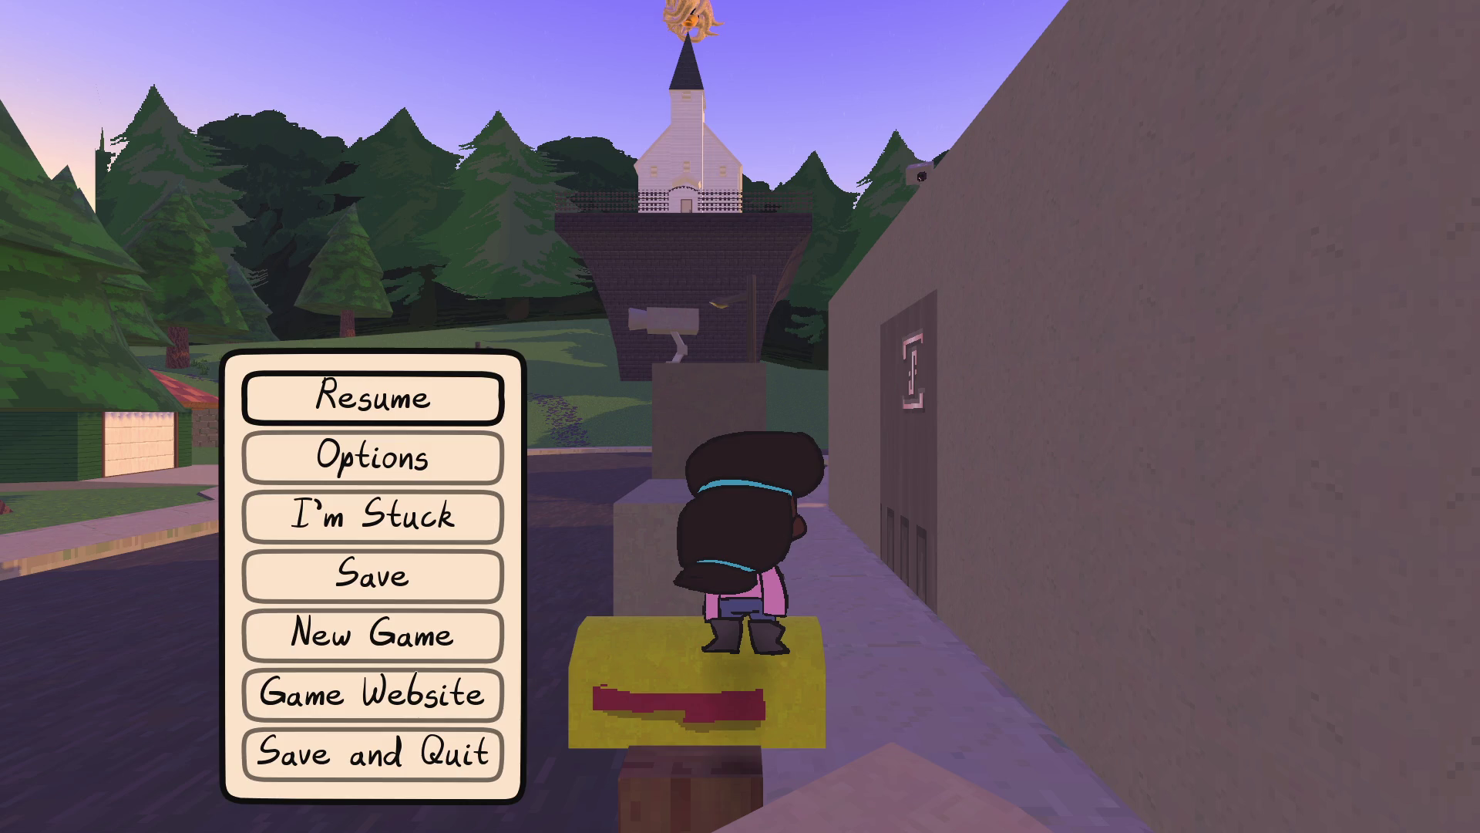
left_click(463, 473)
left_click(571, 115)
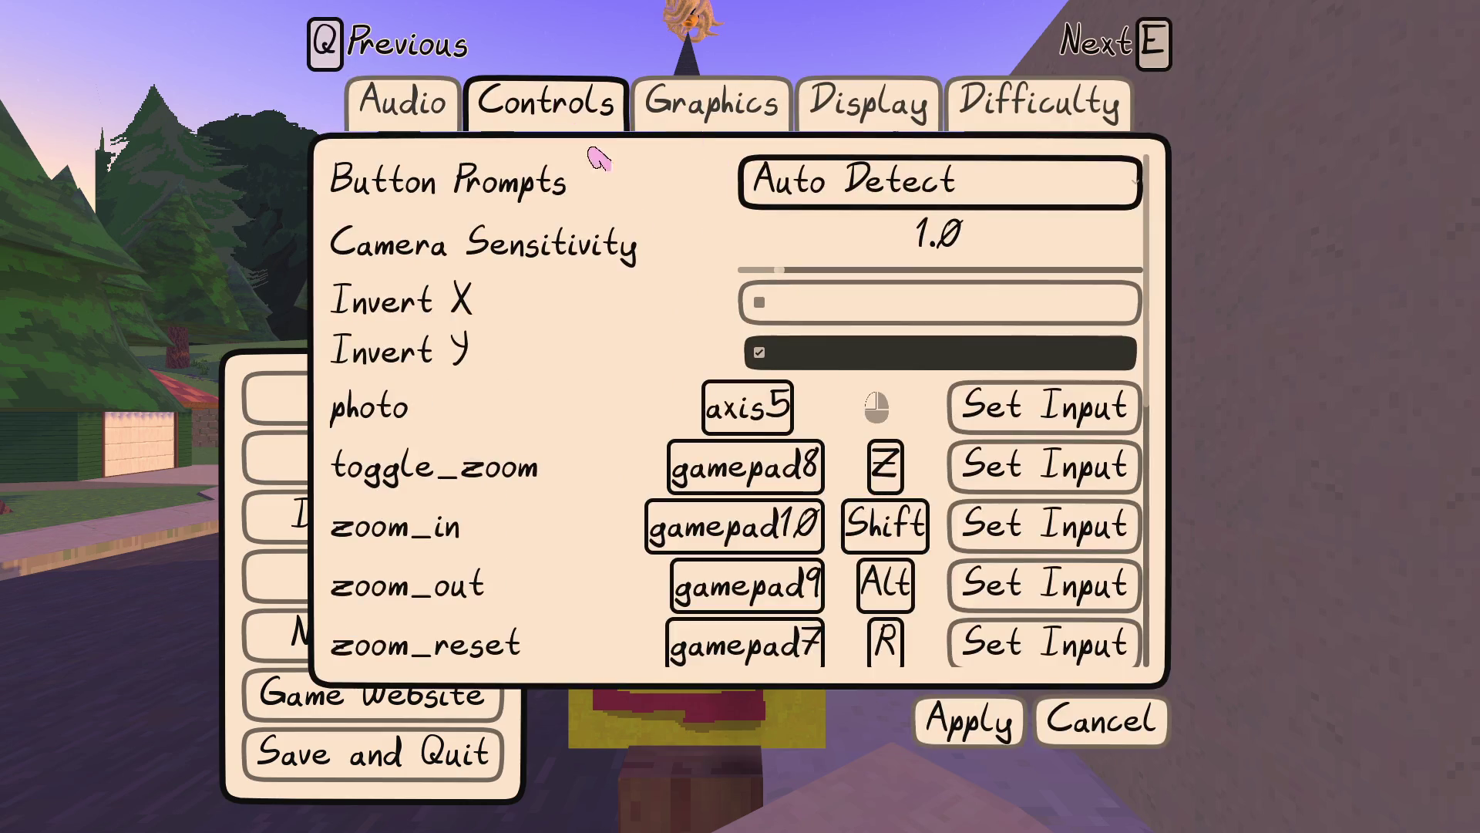
scroll(778, 474, "down", 5)
key("F8")
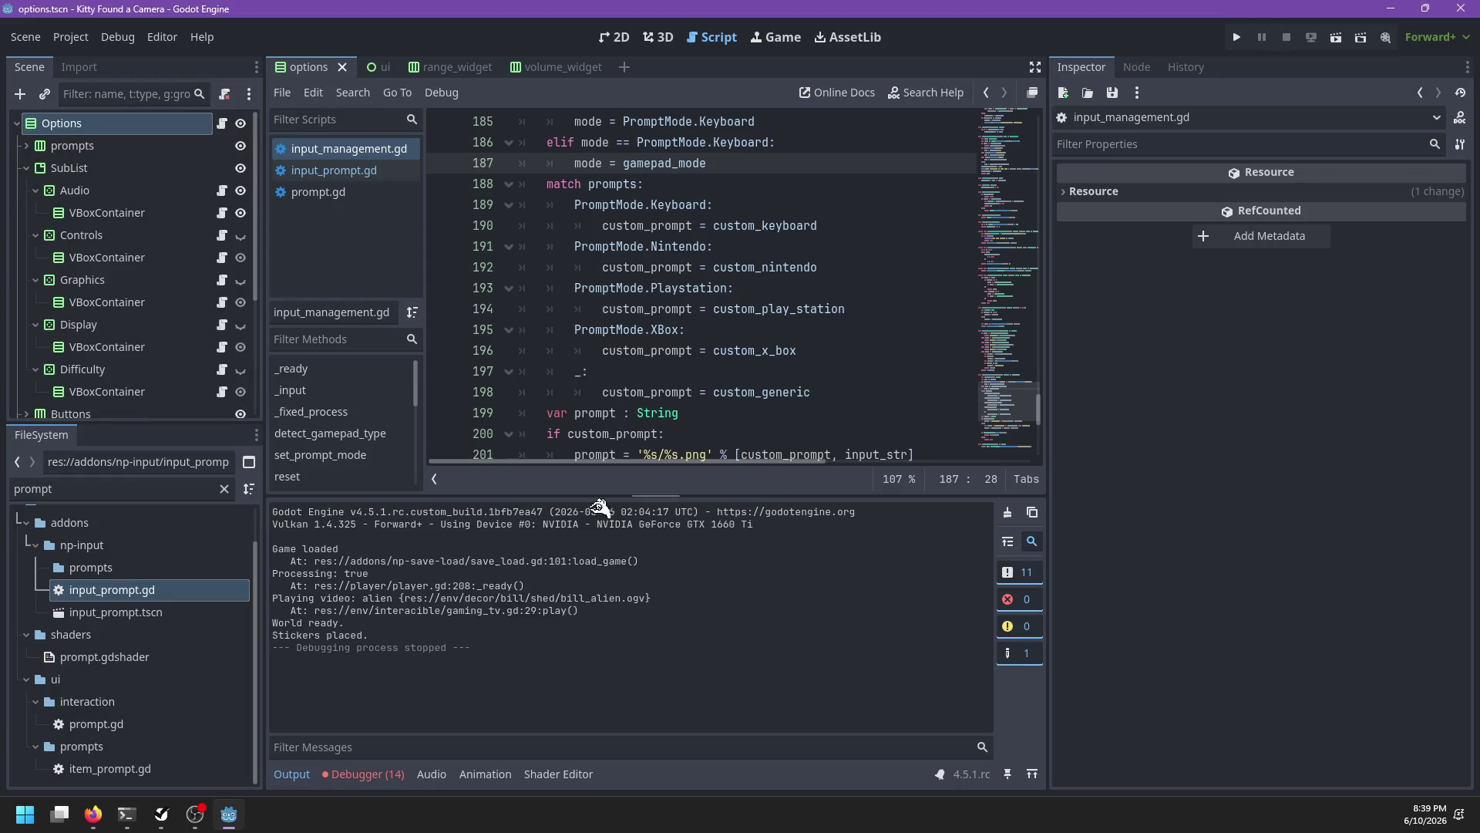
Step: Show the Debugger's 'Missing image for action' errors and return the cursor to the elif line
left_click(397, 774)
scroll(462, 640, "up", 2)
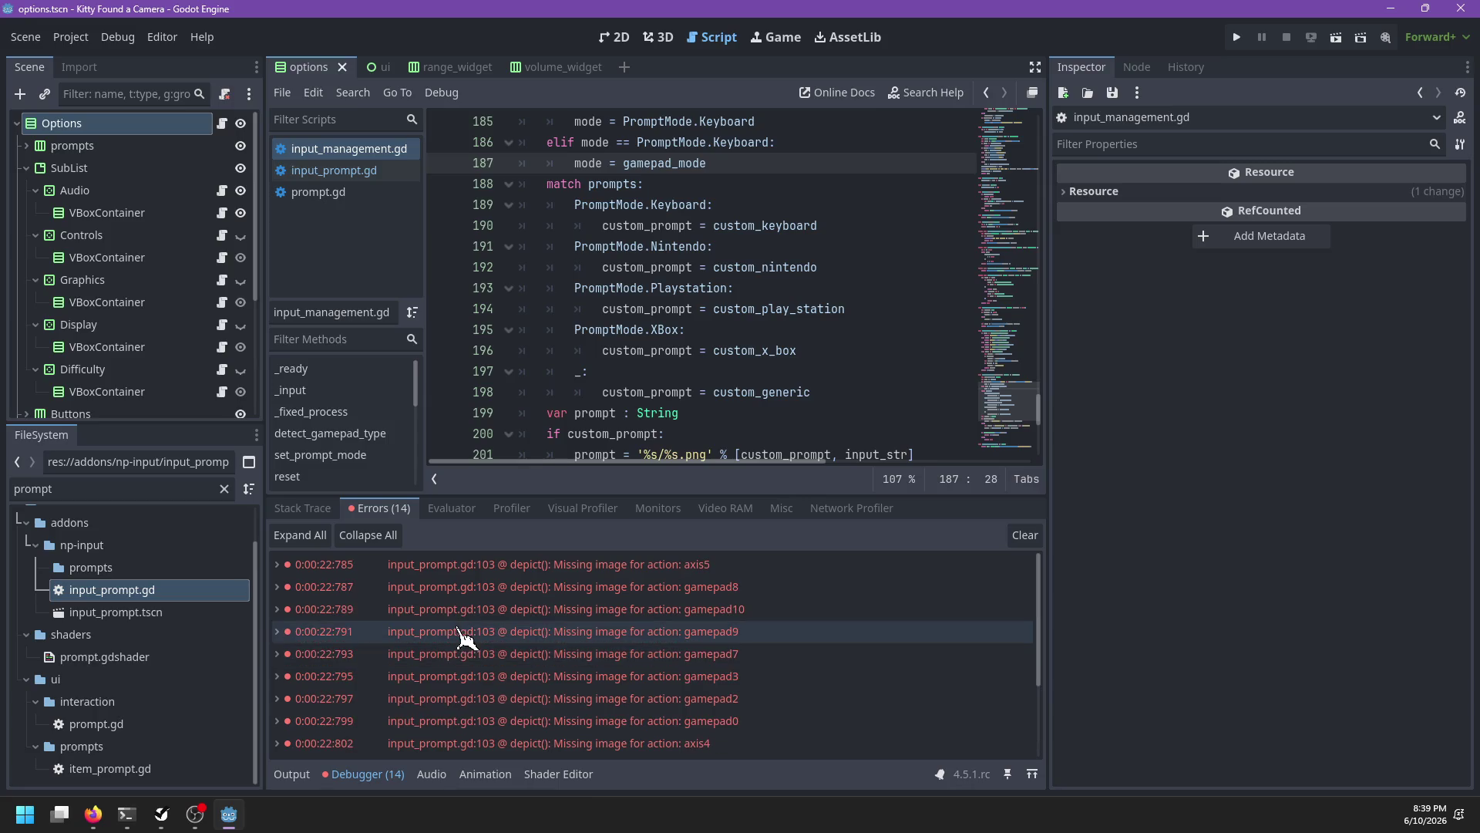
scroll(810, 223, "up", 2)
left_click(810, 275)
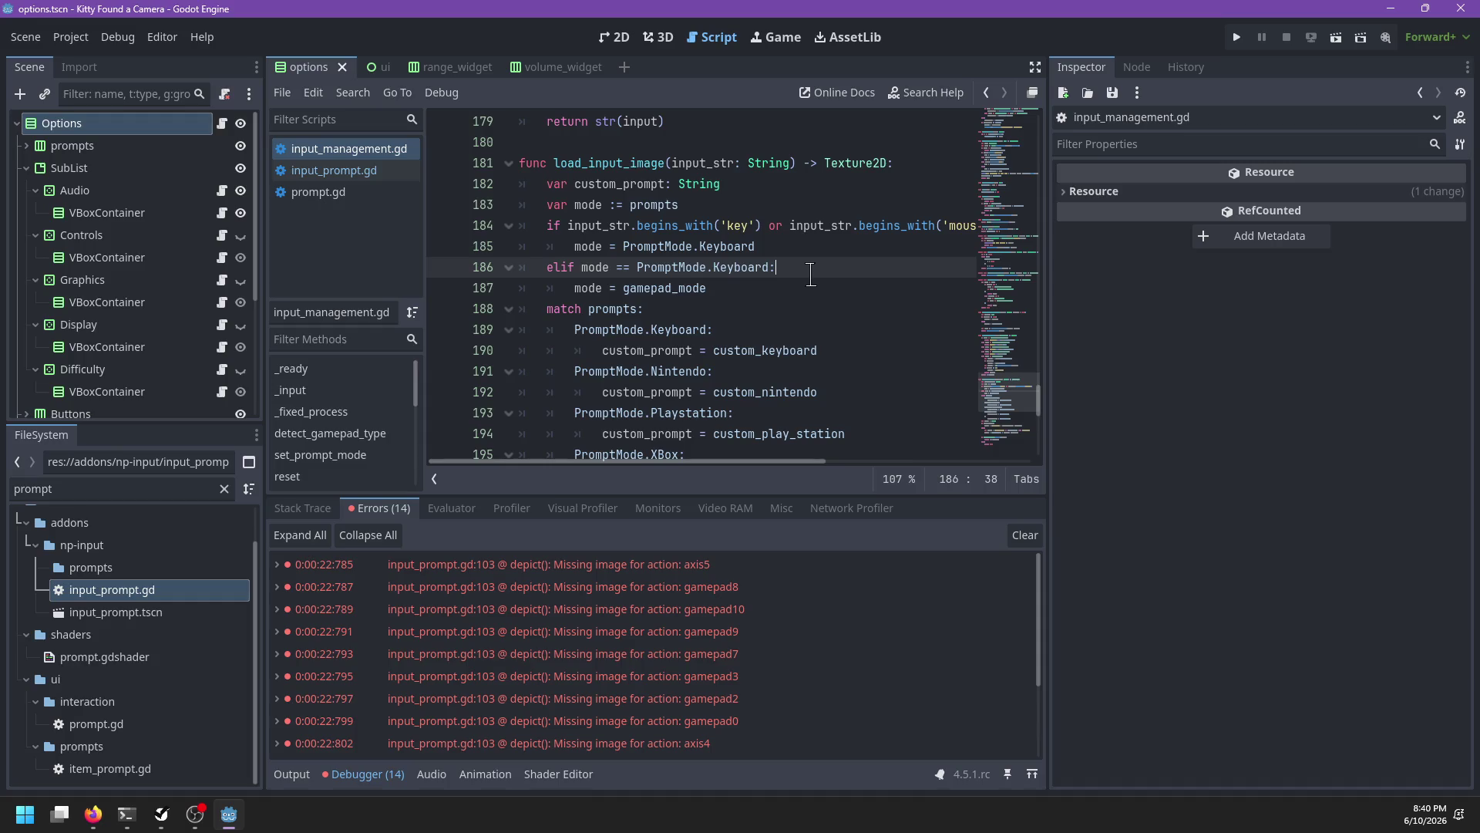
scroll(795, 259, "up", 4)
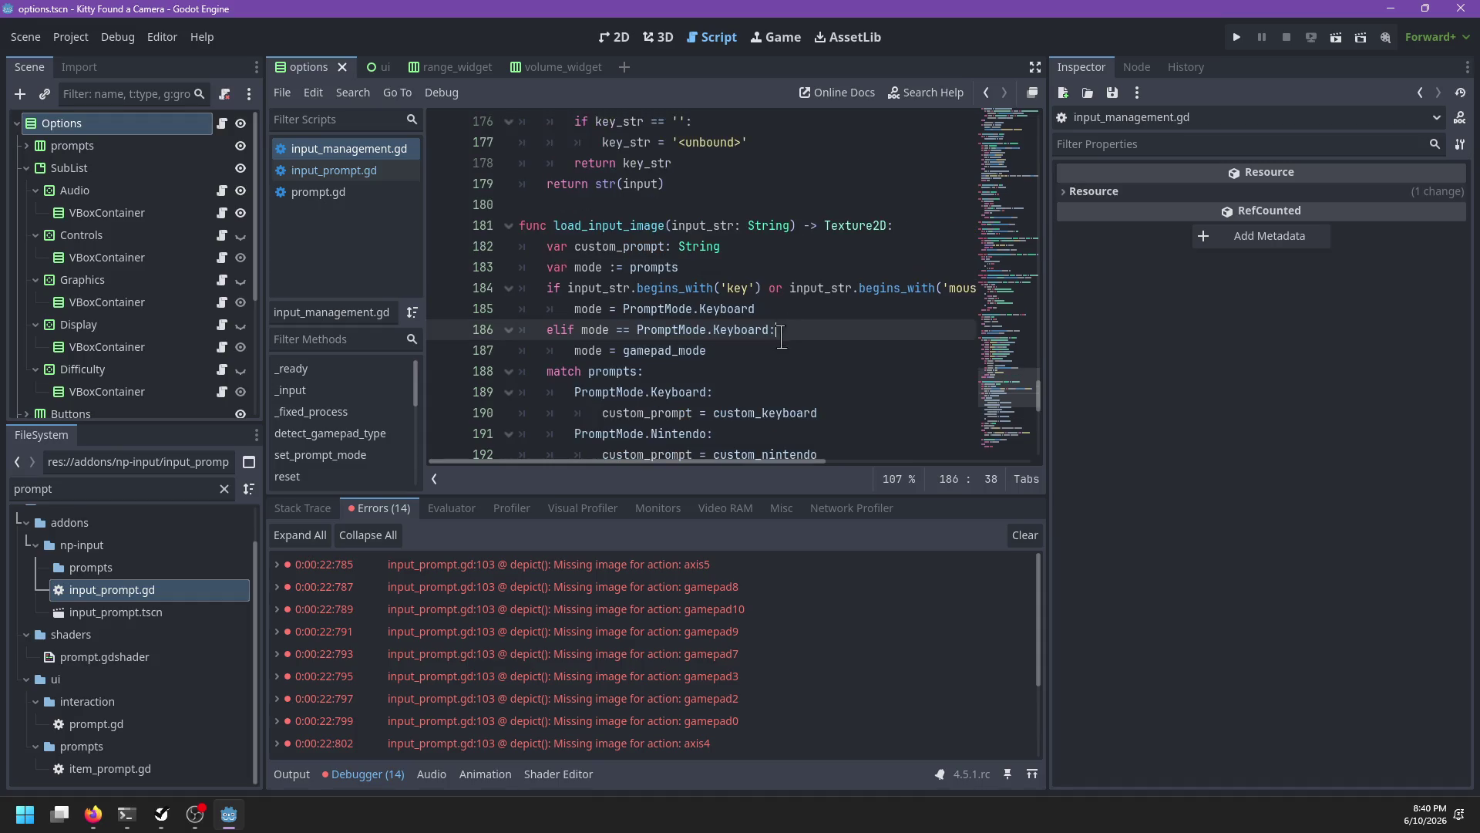
scroll(769, 360, "down", 2)
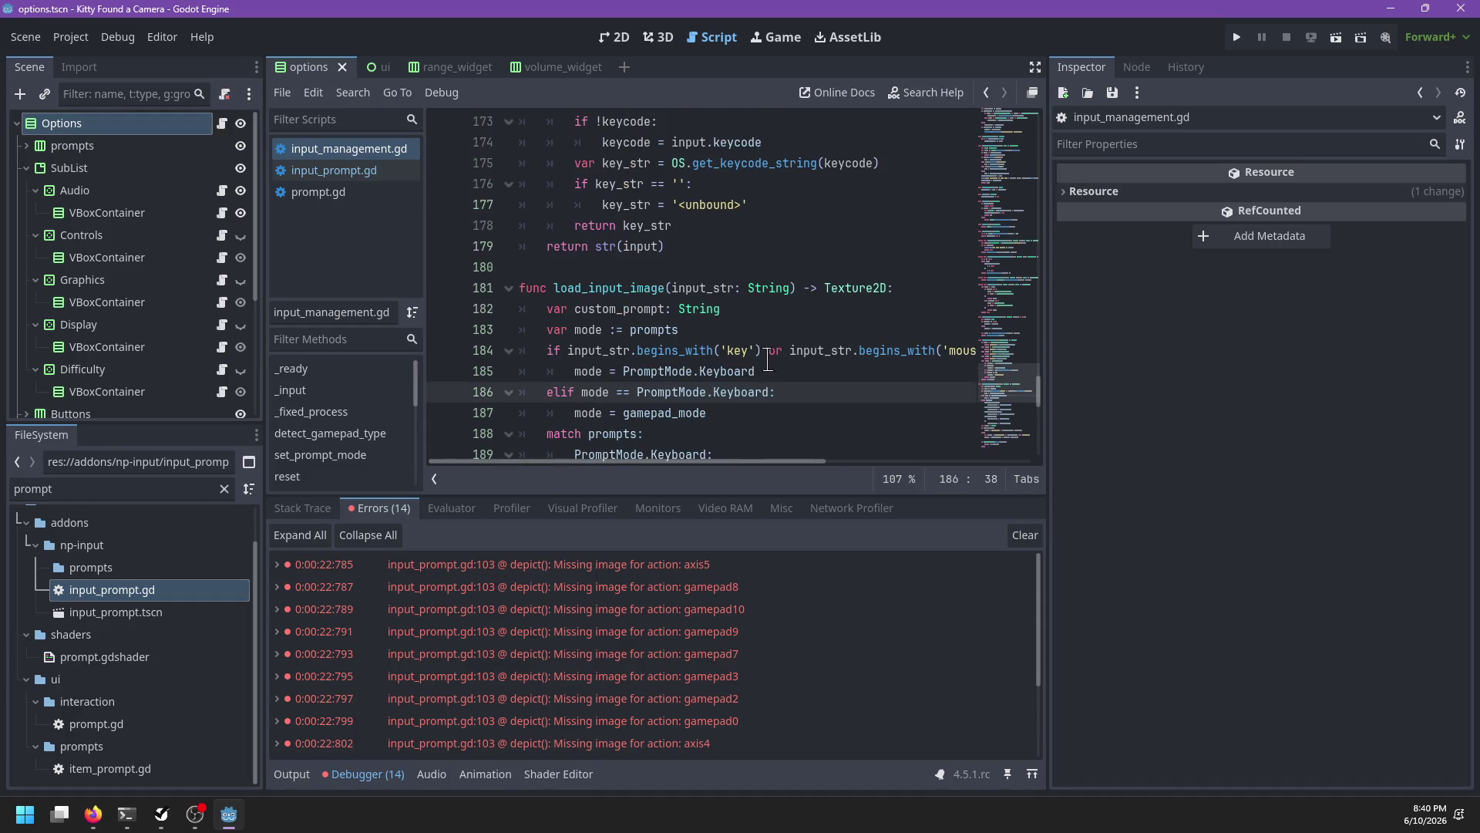
Step: Add a second parameter 'mode: PromptMode' after input_str on line 181
left_click(790, 288)
type(", ca")
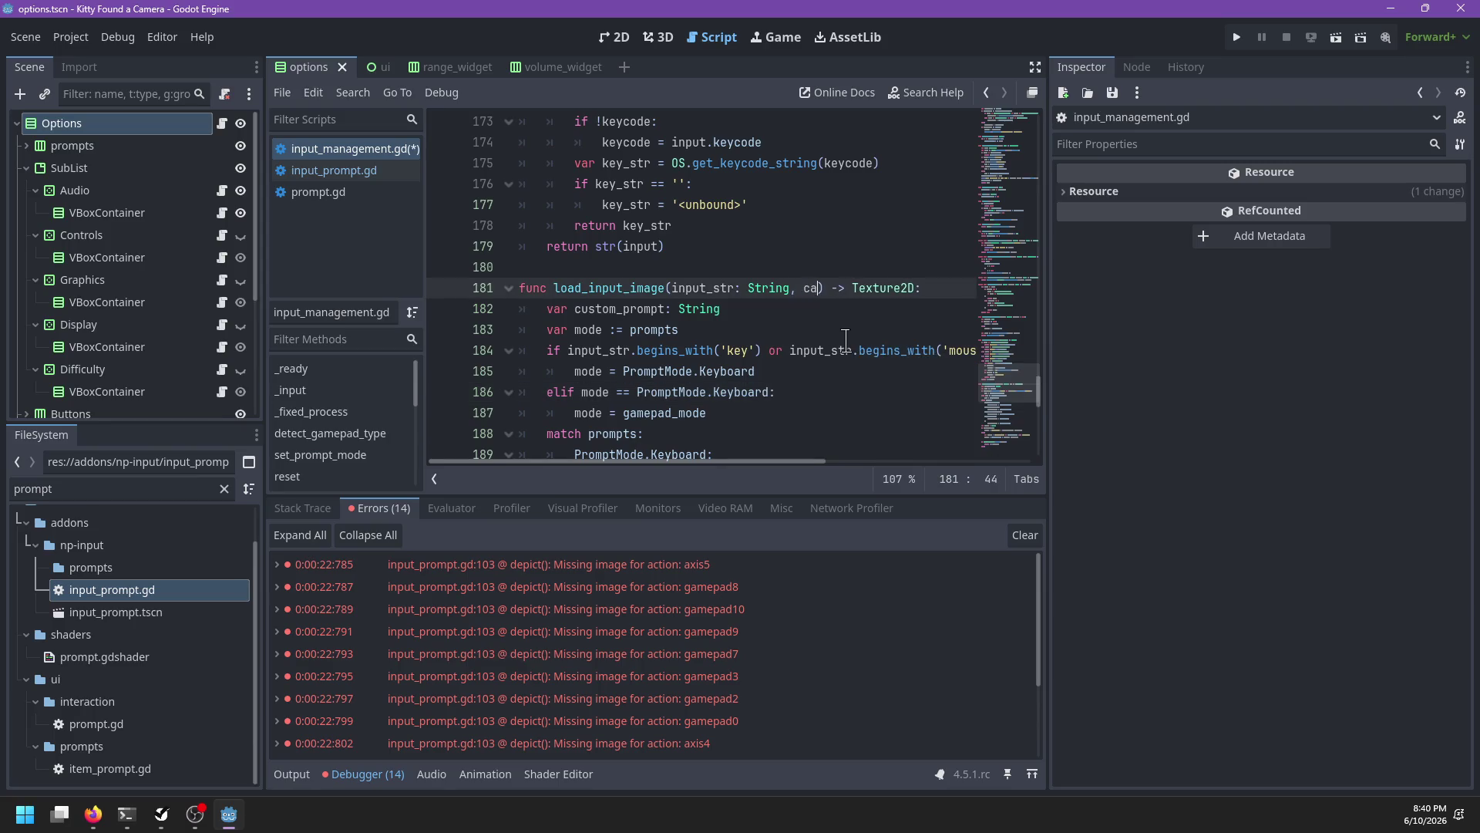
key("BackSpace")
key("BackSpace")
type("gamepa")
type("d :=")
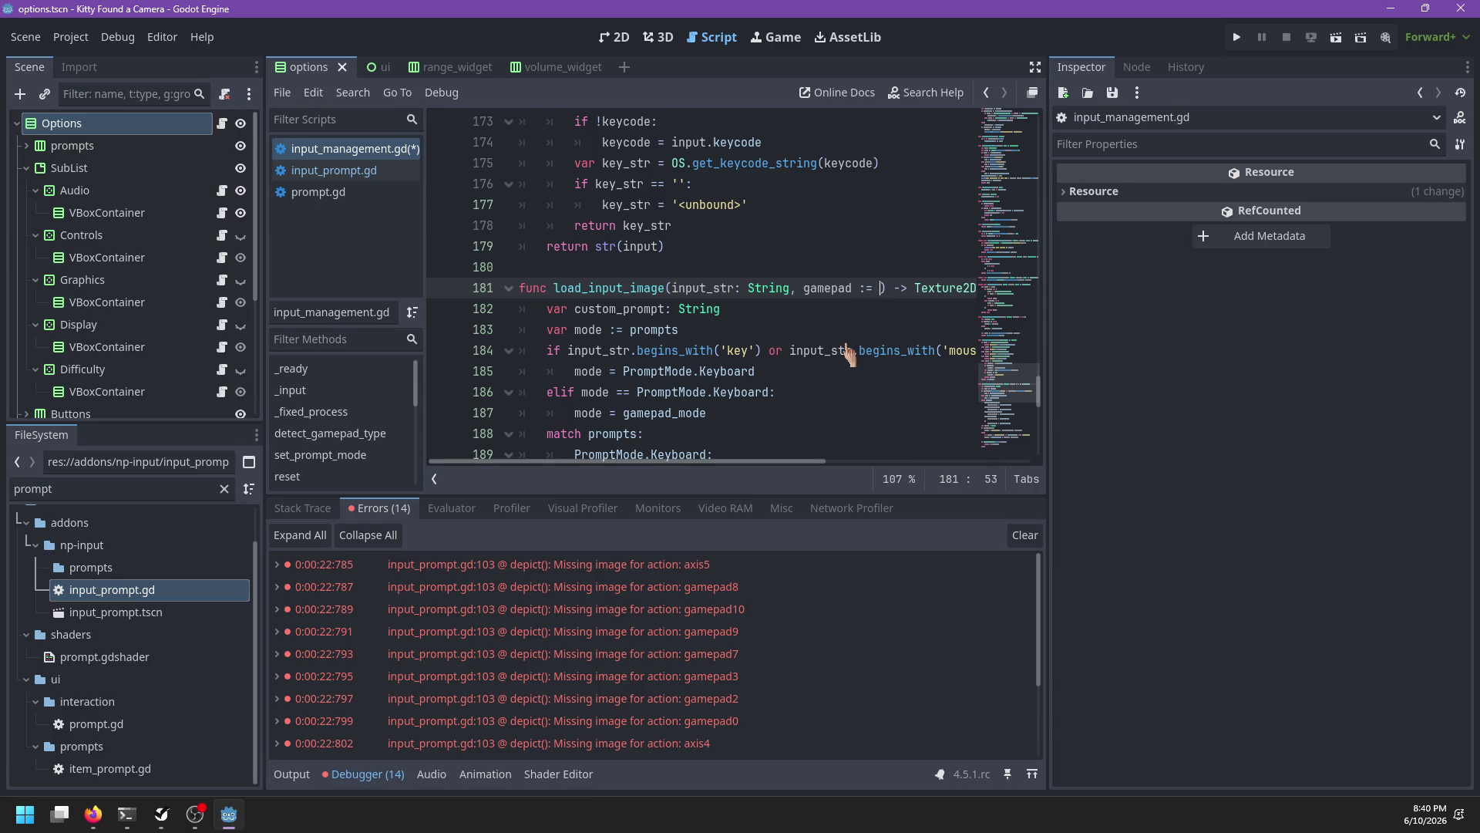
key("BackSpace")
key("BackSpace")
key("BackSpace")
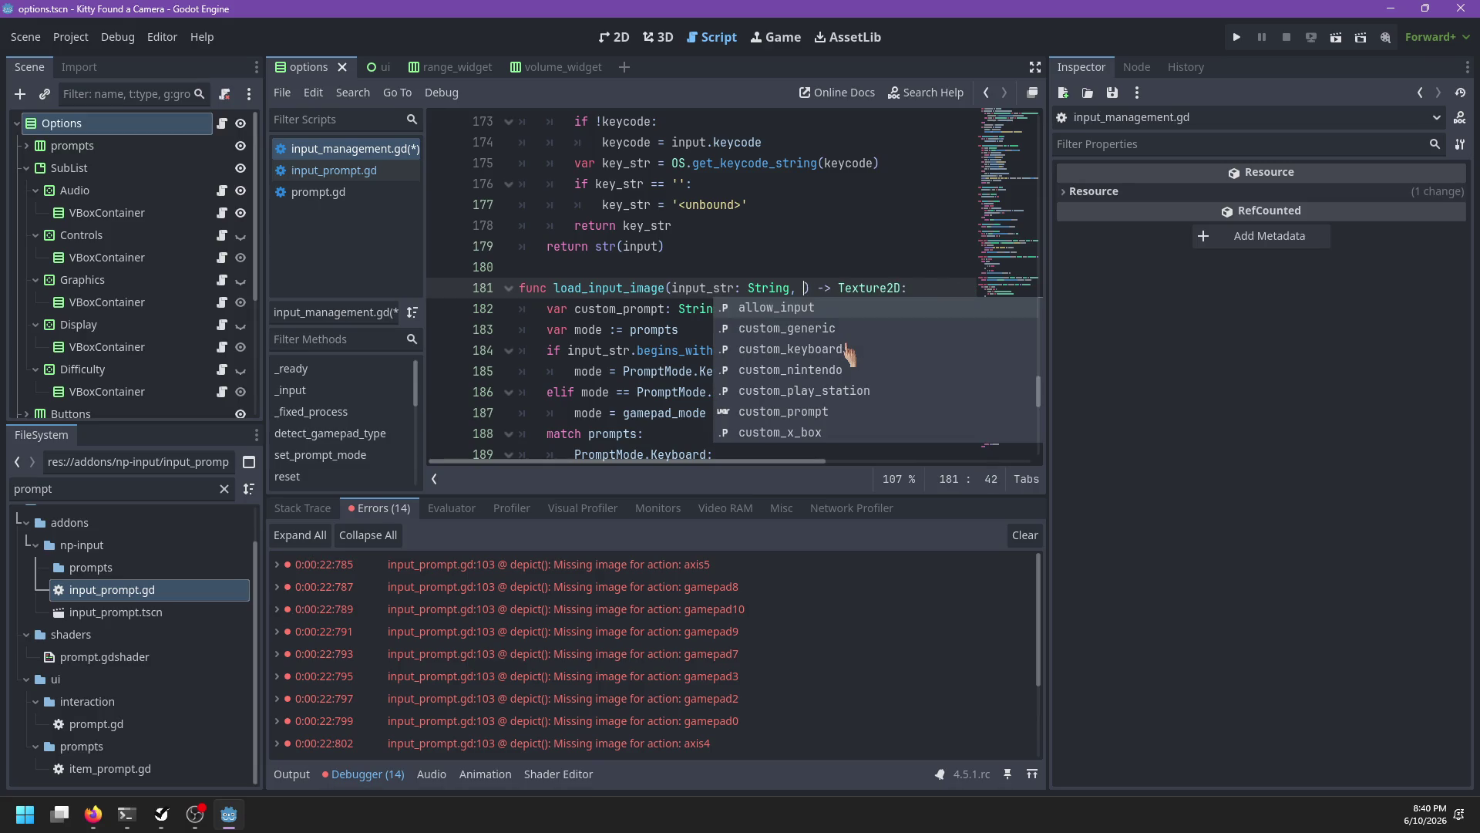
scroll(816, 338, "down", 2)
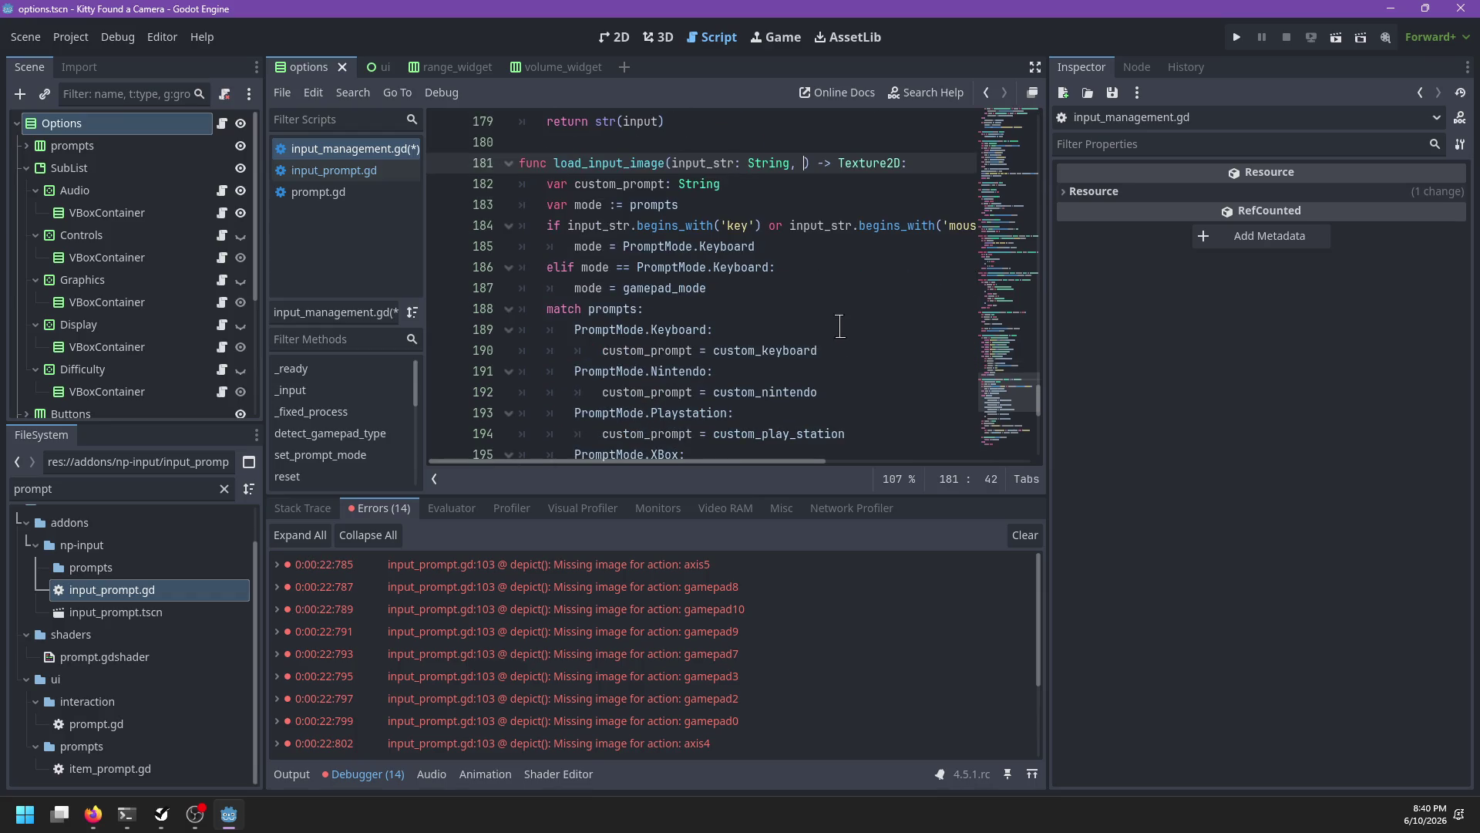
type("mode: InputMode")
key("ctrl+BackSpace")
type("PromptM")
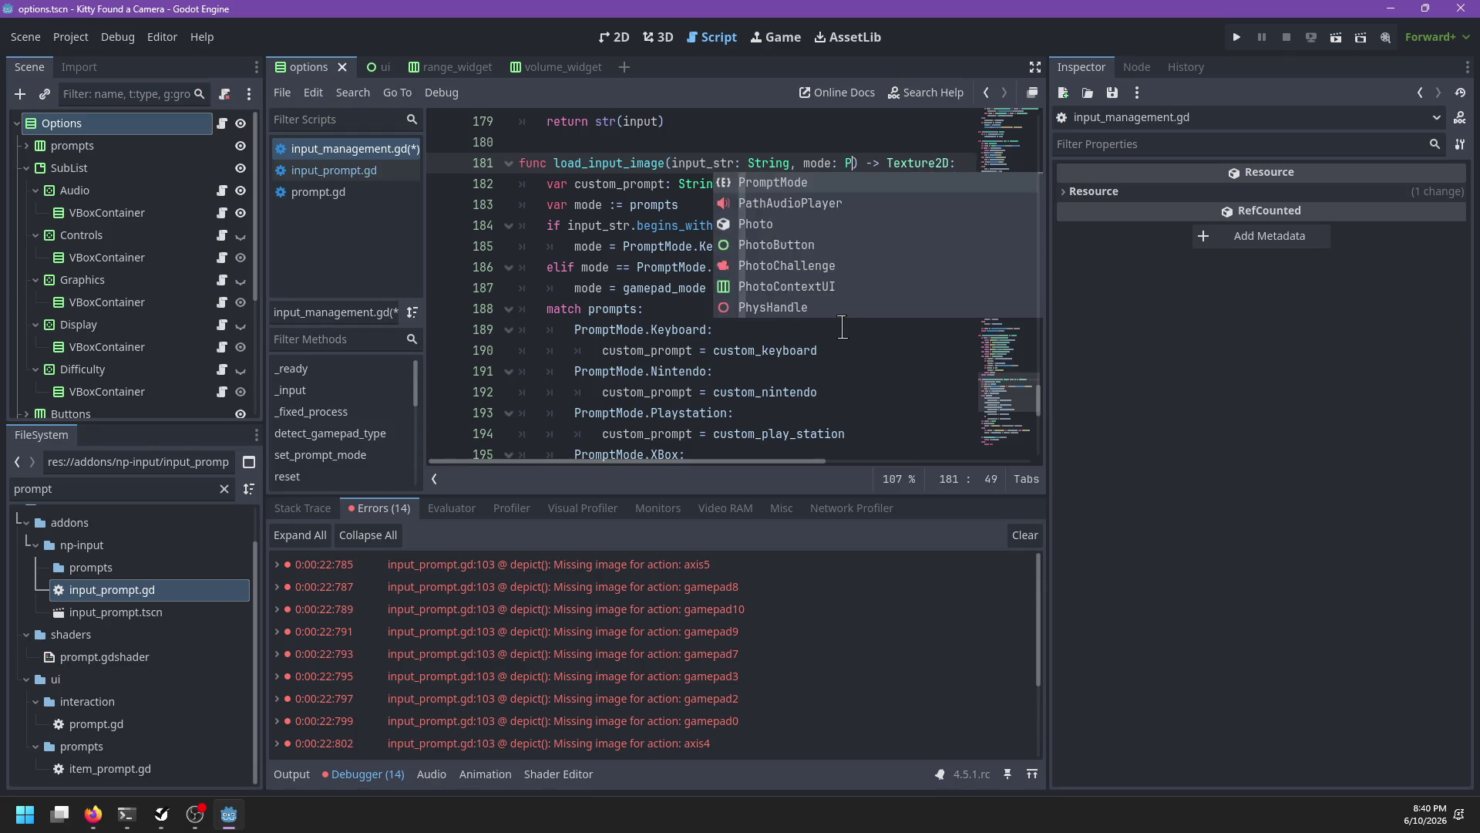